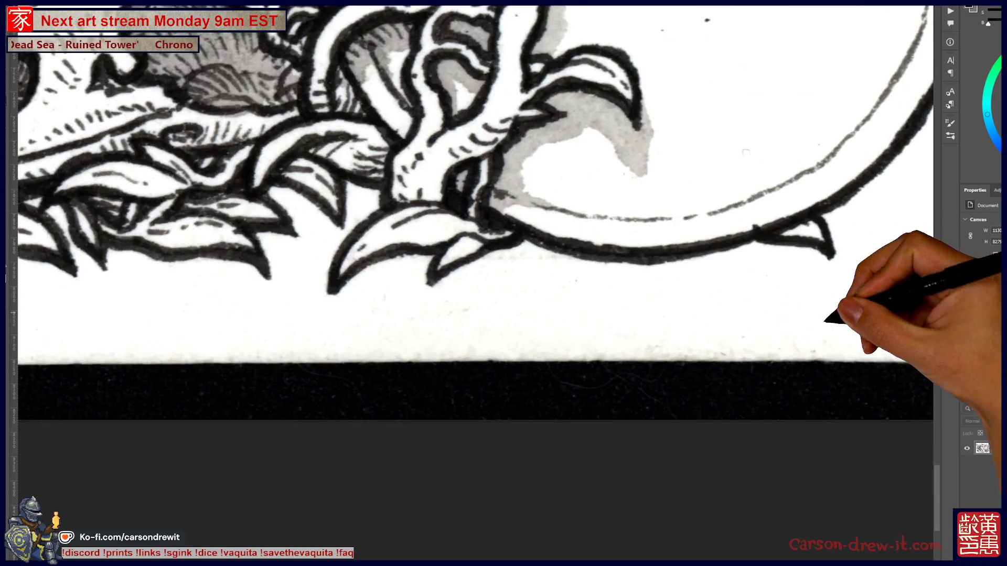
Step: Paint white over the black scan strip at the lower right edge, working leftward along the bottom
drag(827, 318, 465, 405)
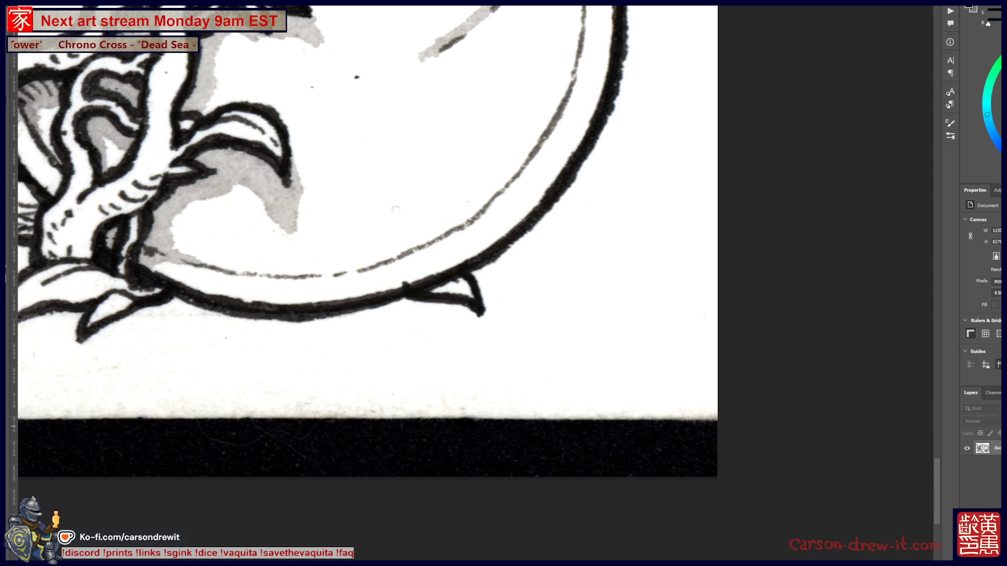
drag(691, 403, 692, 472)
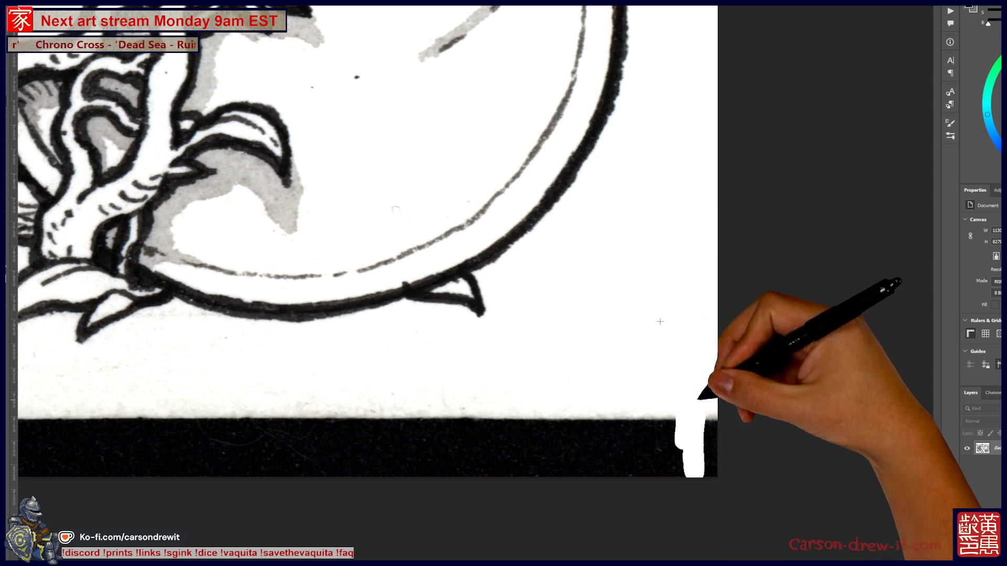
mouse_move(684, 425)
mouse_down()
mouse_move(662, 464)
mouse_move(582, 456)
mouse_up()
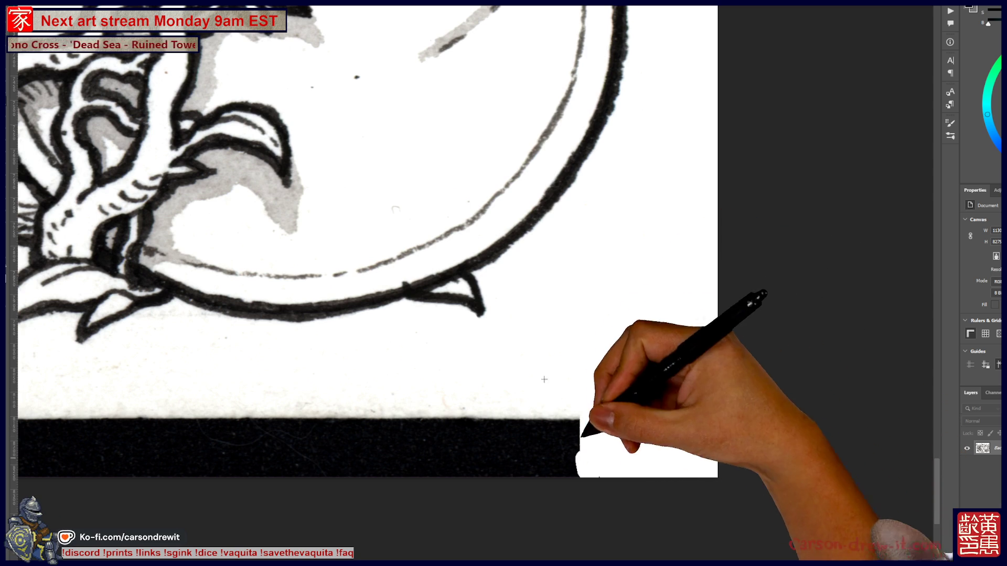
drag(546, 392, 508, 402)
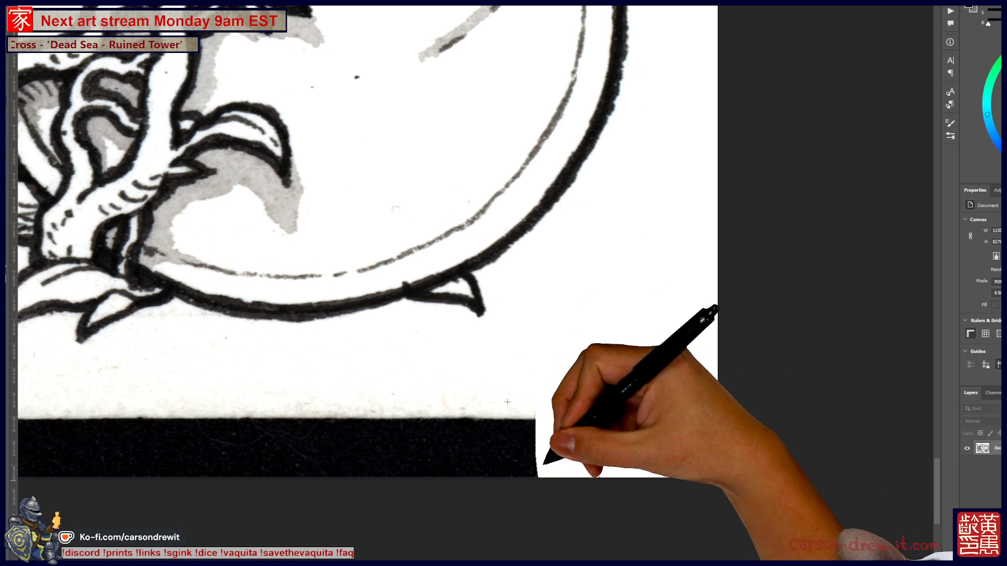
drag(535, 441, 527, 464)
drag(566, 409, 512, 457)
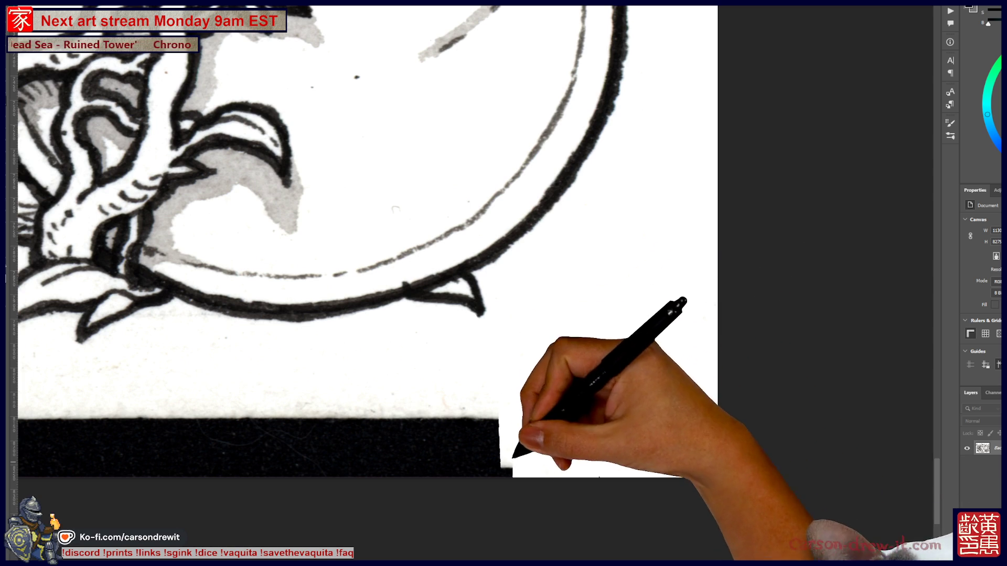
mouse_move(512, 457)
mouse_down()
mouse_move(495, 422)
mouse_move(487, 472)
mouse_move(473, 472)
mouse_up()
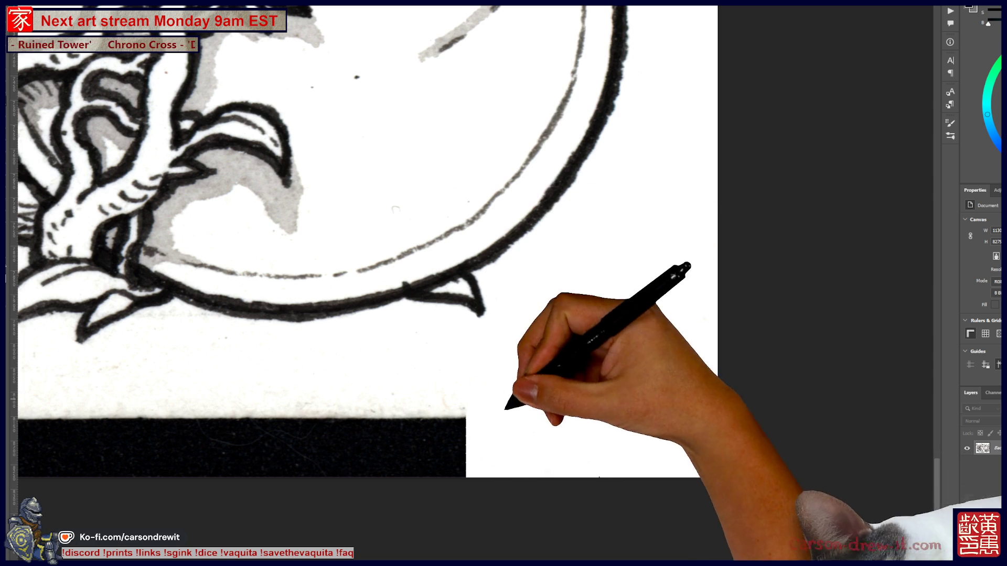
Step: Continue whitening the bottom black border further along after shifting the view
drag(491, 394, 622, 376)
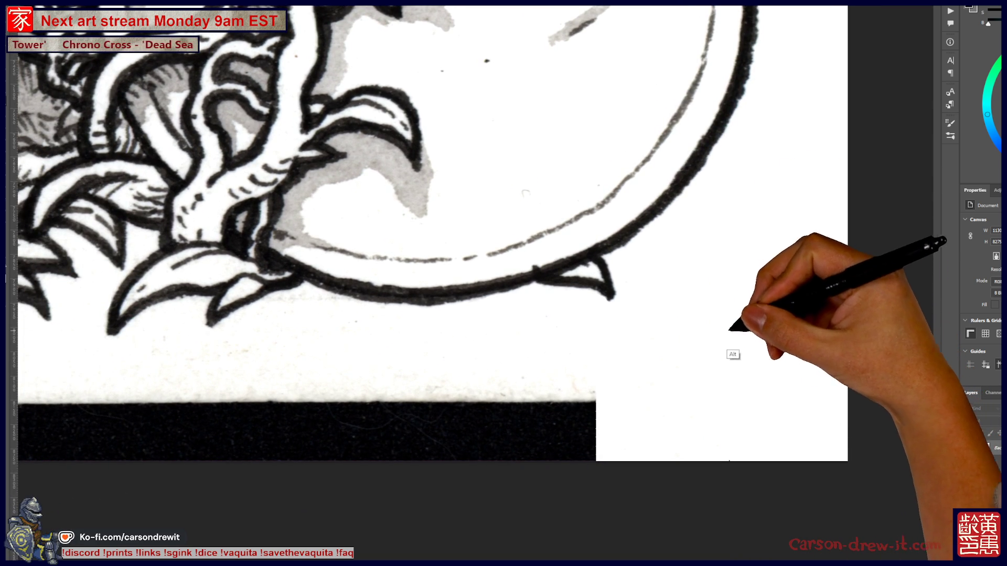
drag(596, 401, 551, 448)
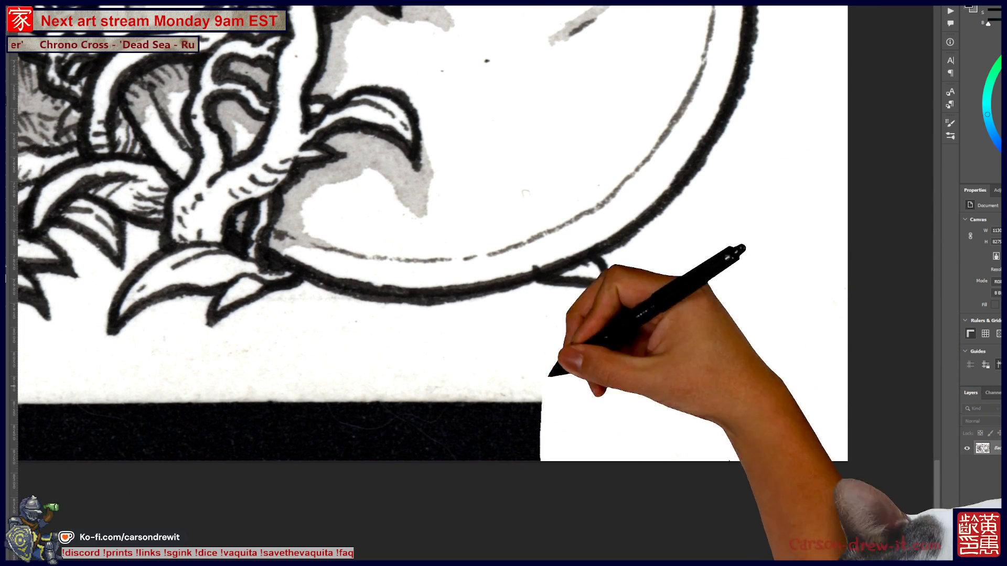
drag(552, 378, 525, 450)
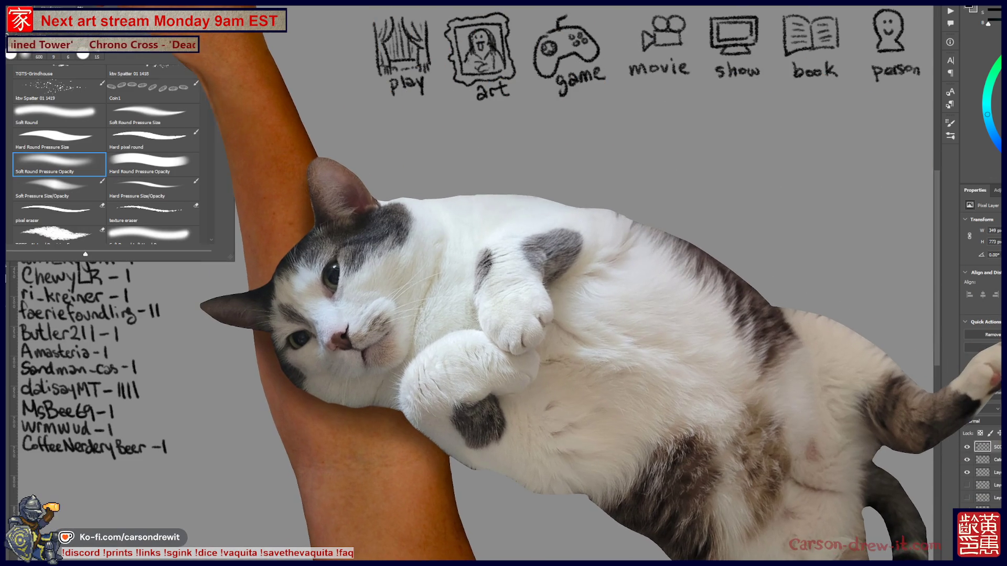
Step: Check the brush presets panel and dismiss it again
key(F5)
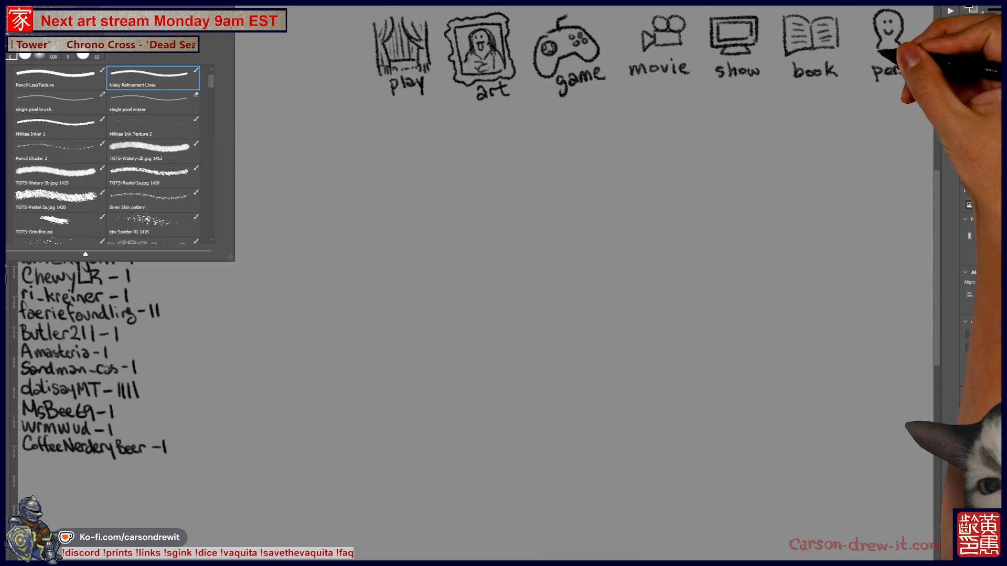
key(F5)
scroll(504, 284, right, 5)
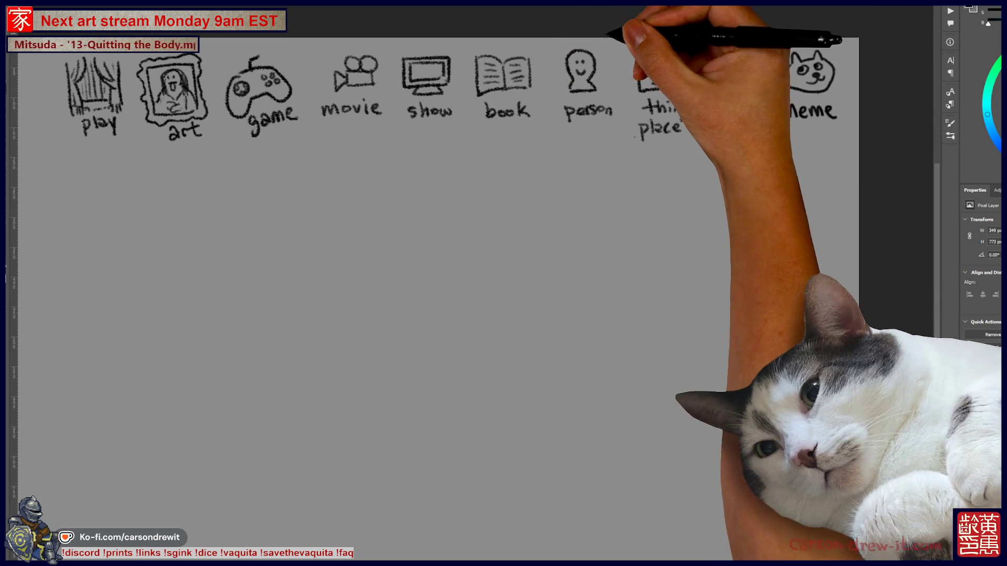
Step: Draw a short dash below the icon row and centre the view on the drawing area
mouse_move(567, 248)
mouse_down()
mouse_move(656, 262)
mouse_move(575, 94)
mouse_move(540, 108)
mouse_up()
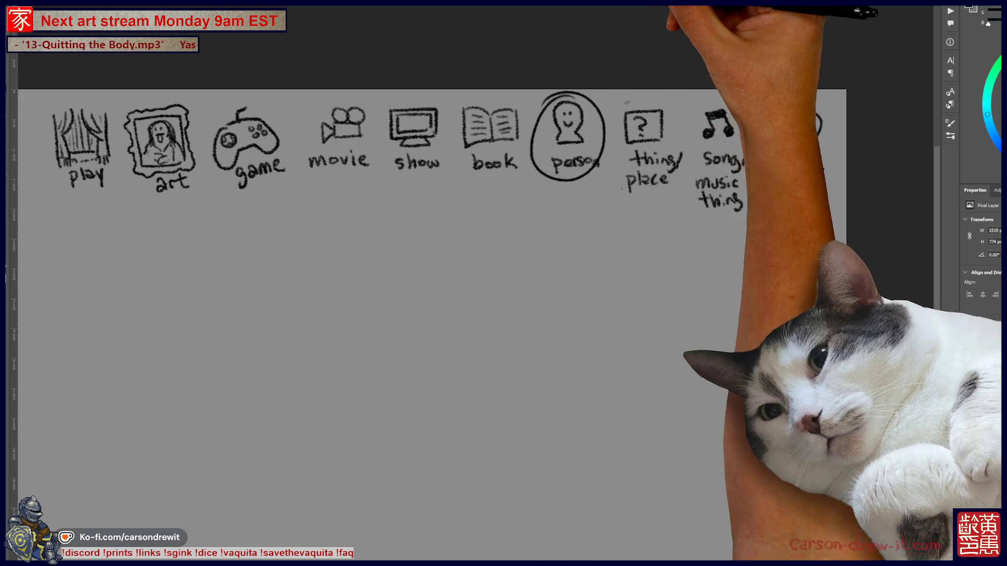
drag(553, 290, 652, 263)
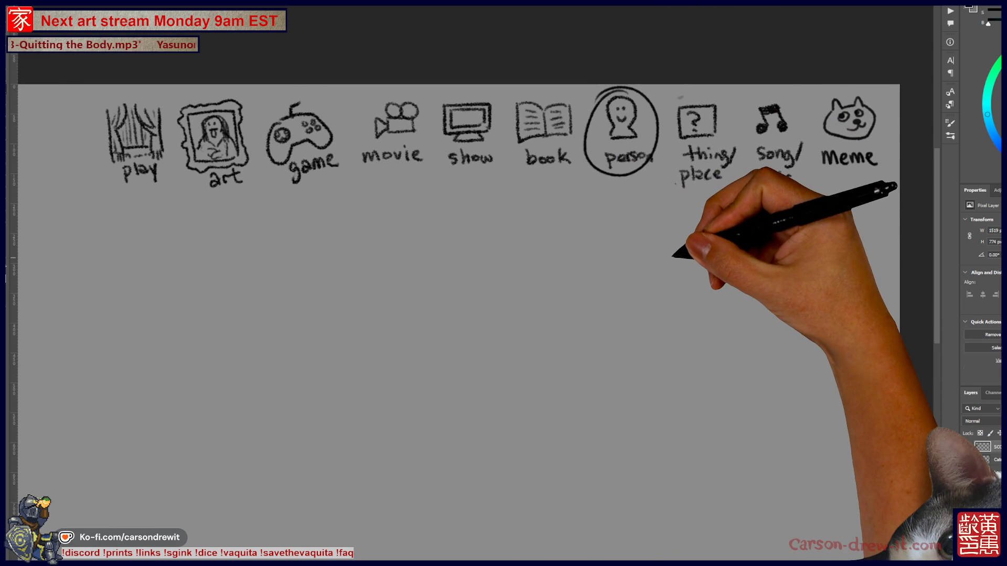
scroll(673, 254, up, 1)
drag(355, 208, 665, 214)
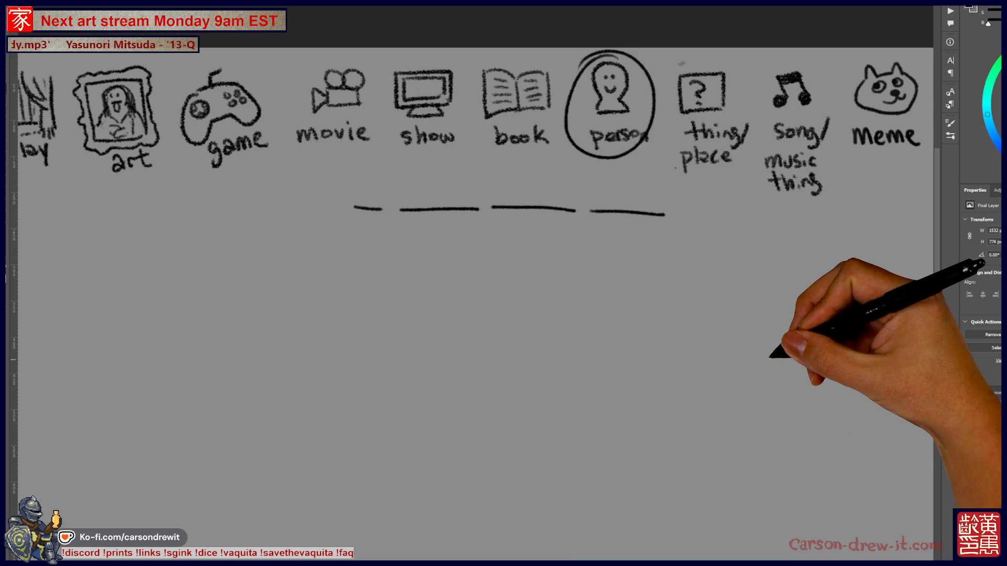
drag(603, 405, 593, 349)
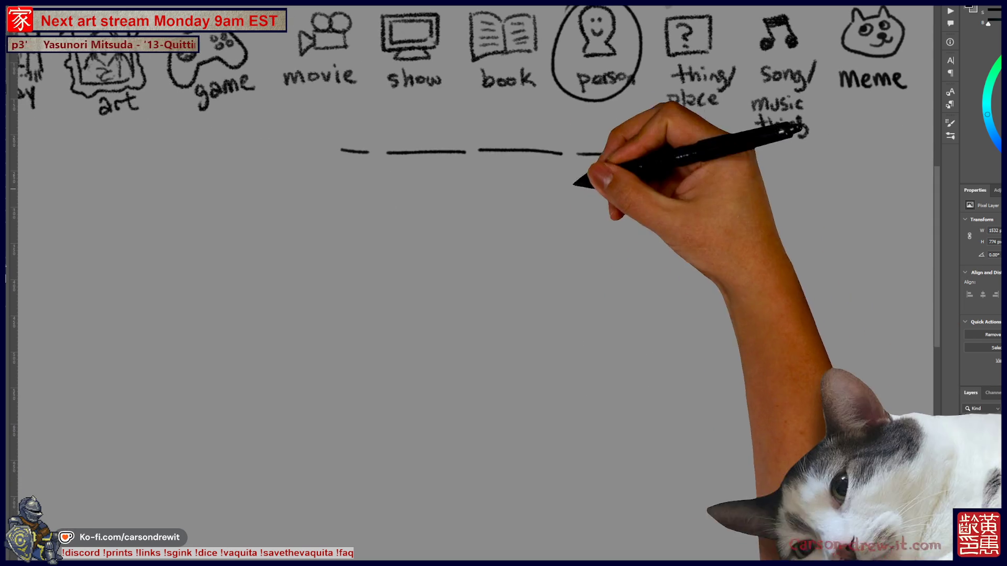
scroll(573, 289, down, 2)
scroll(562, 304, down, 2)
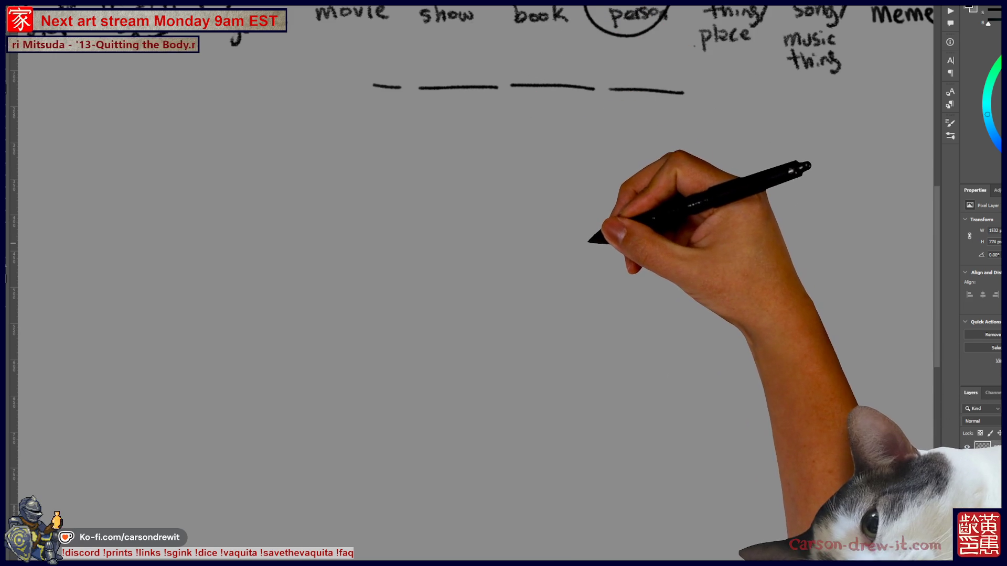
drag(590, 239, 652, 247)
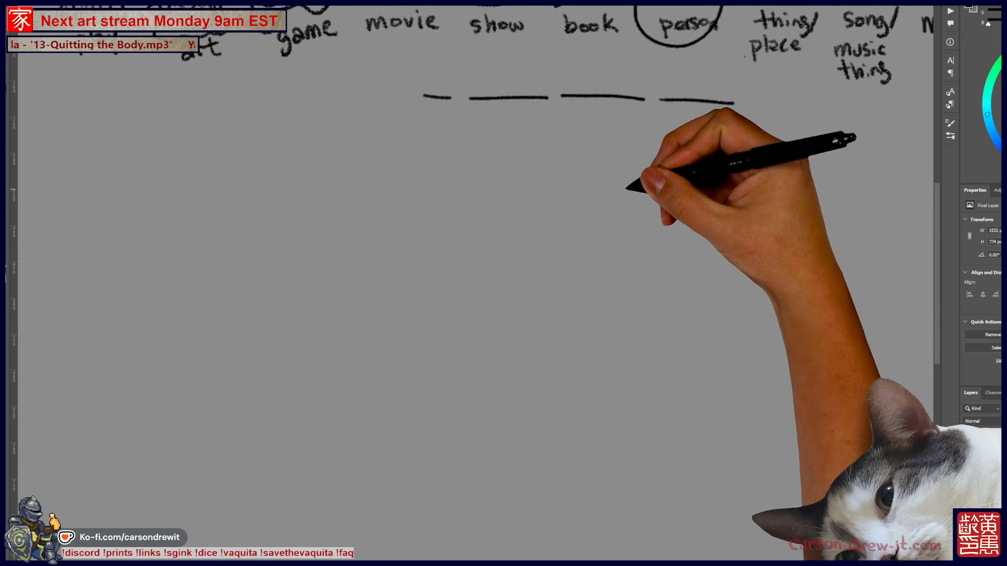
Step: Sketch a first face with eyes and a second face beside it with angry features and hair
mouse_move(613, 197)
mouse_down()
mouse_move(641, 218)
mouse_move(621, 196)
mouse_up()
click(618, 190)
click(631, 189)
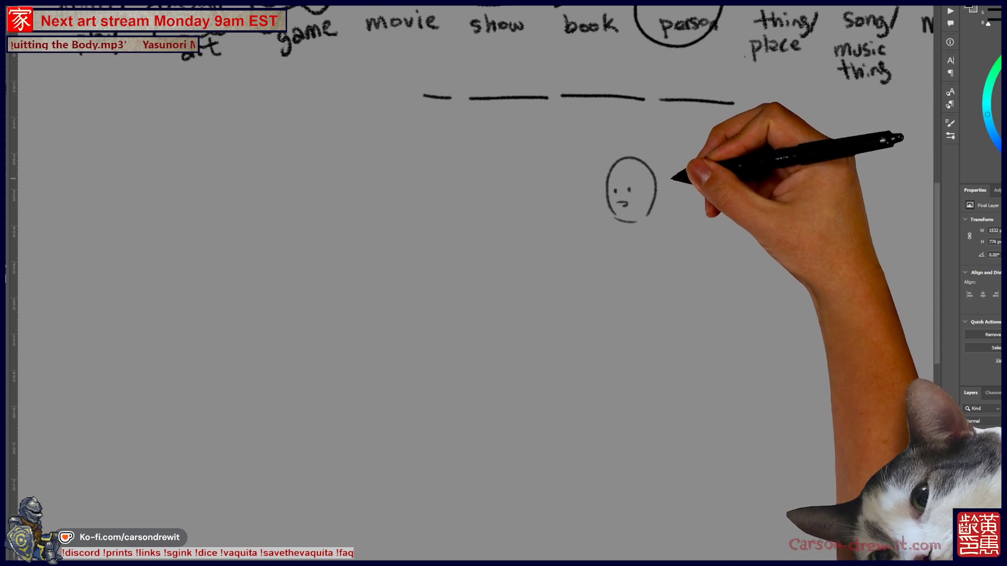
mouse_move(694, 211)
mouse_down()
mouse_move(739, 209)
mouse_move(707, 196)
mouse_up()
mouse_move(723, 191)
mouse_down()
mouse_move(719, 217)
mouse_move(753, 220)
mouse_up()
click(705, 201)
click(716, 202)
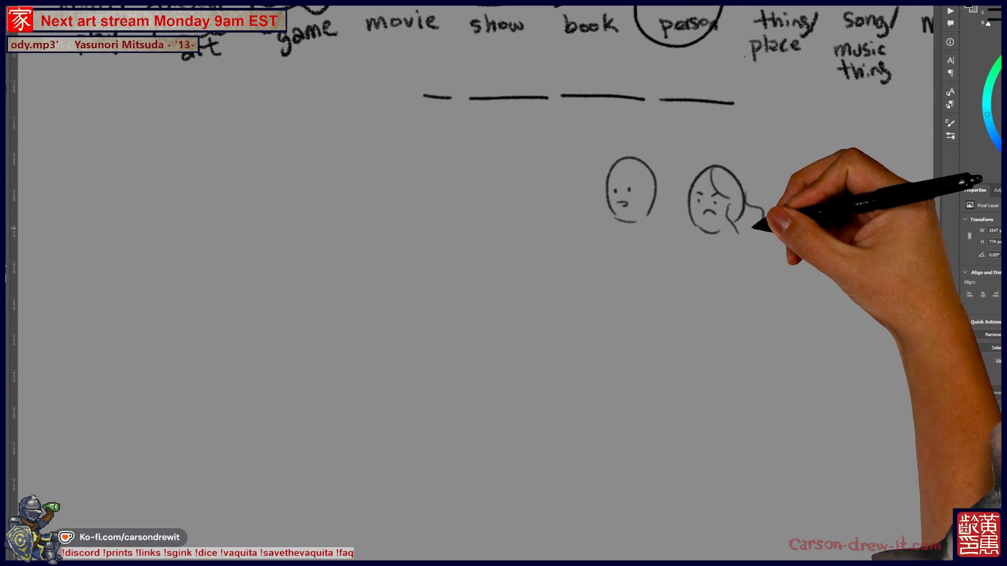
drag(712, 173, 736, 193)
drag(684, 222, 692, 230)
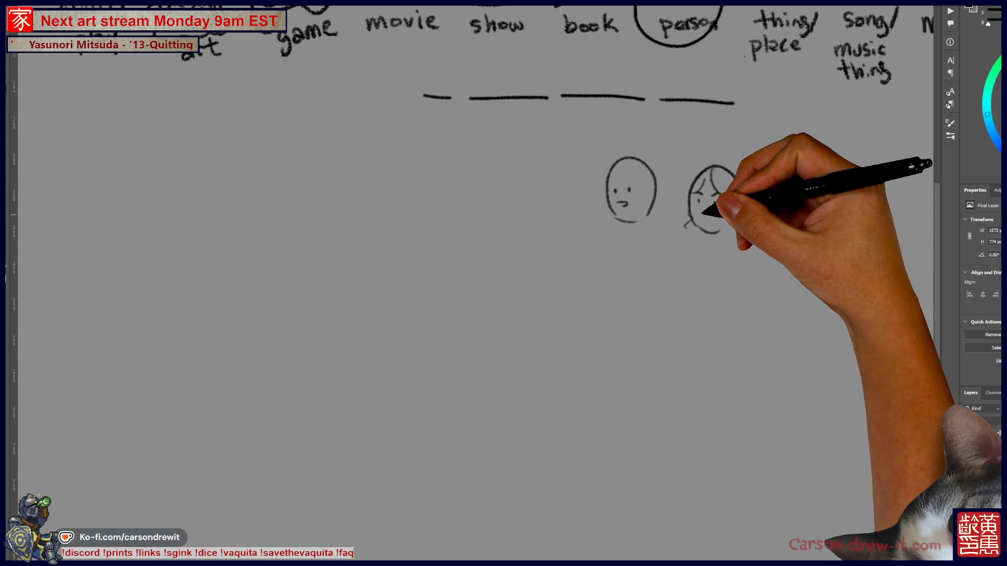
Step: Add bodies under both faces and finish the first face's eyes and mouth
drag(699, 237, 685, 271)
drag(740, 236, 742, 347)
drag(738, 304, 699, 303)
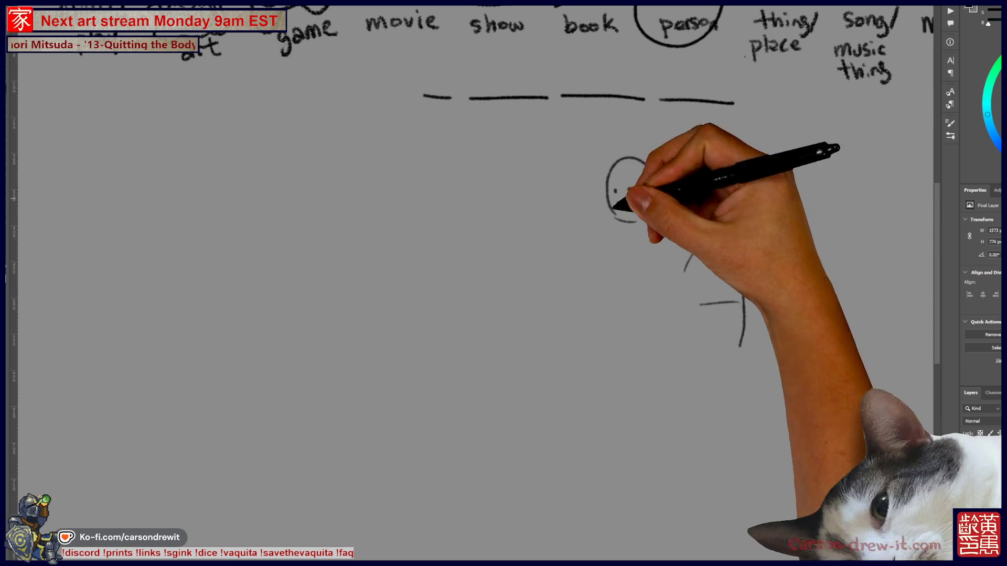
drag(616, 232, 612, 282)
drag(656, 228, 675, 276)
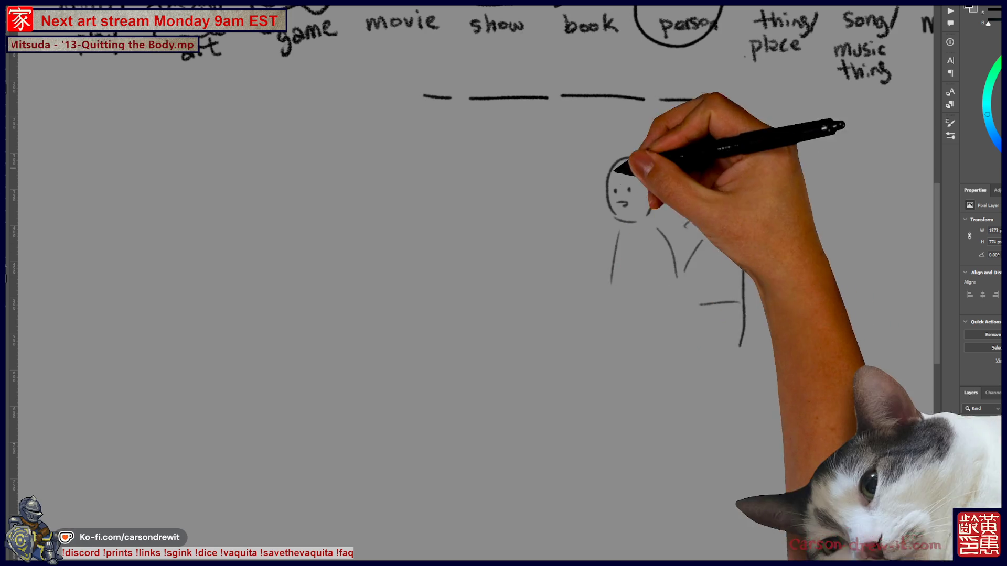
drag(612, 183, 629, 195)
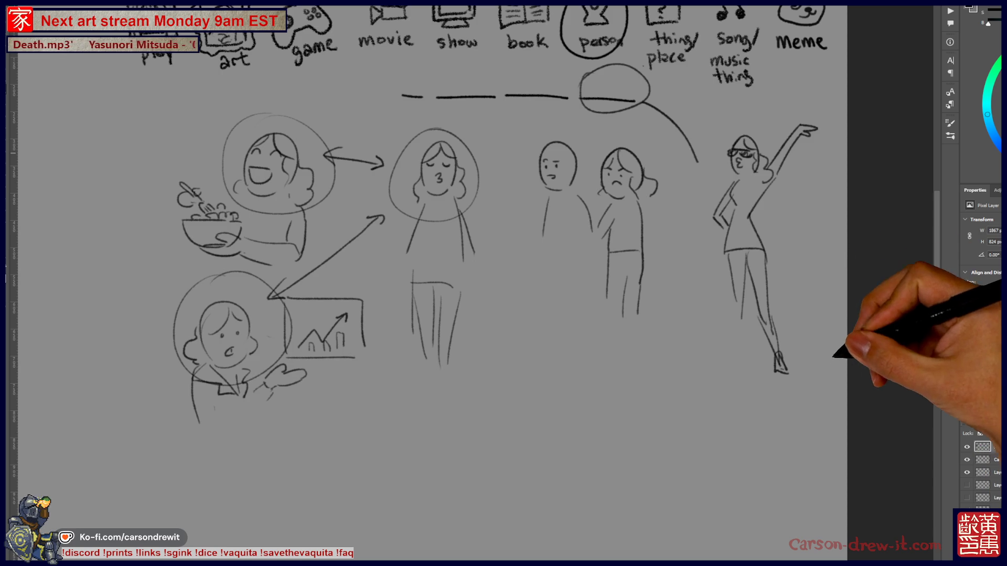
scroll(504, 283, up, 2)
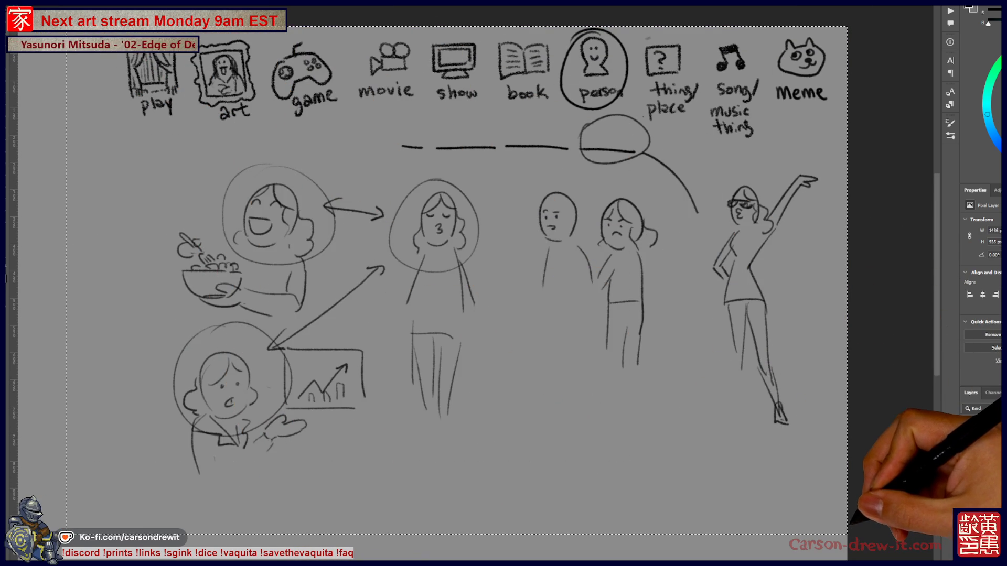
Step: Hide the sketches and person circle layer, then draw two blank dashes below show and book
click(967, 484)
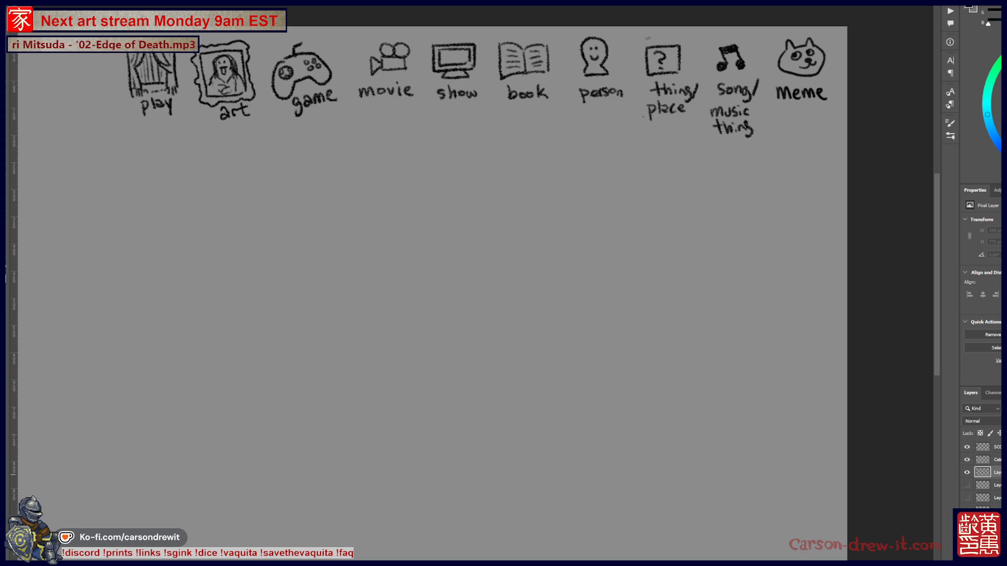
key(ctrl+z)
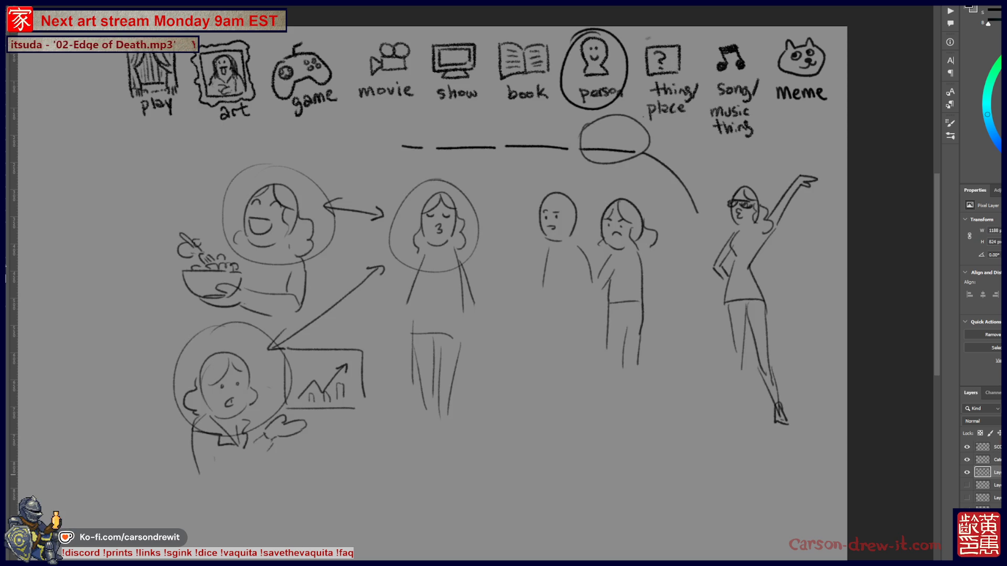
click(967, 473)
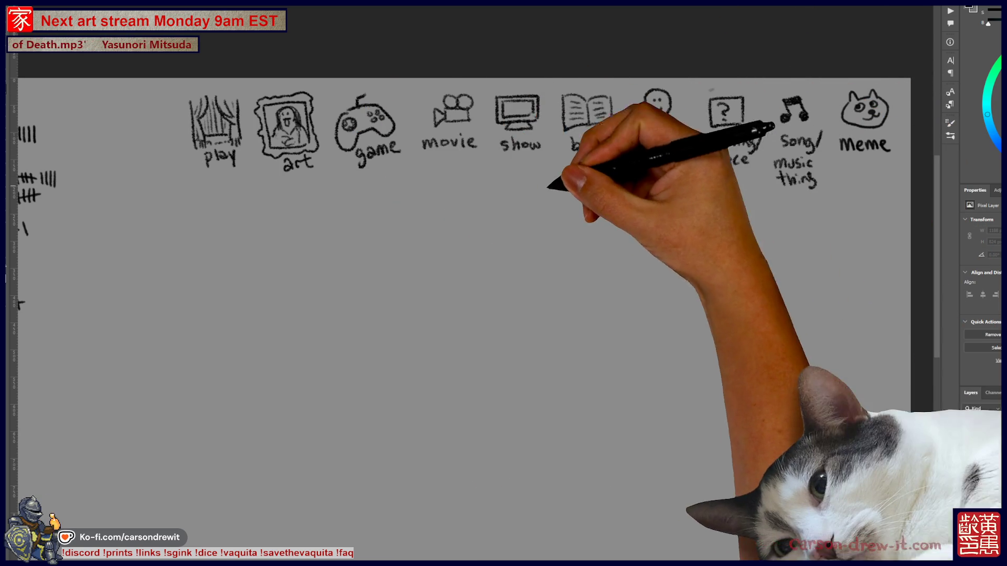
drag(512, 184, 658, 187)
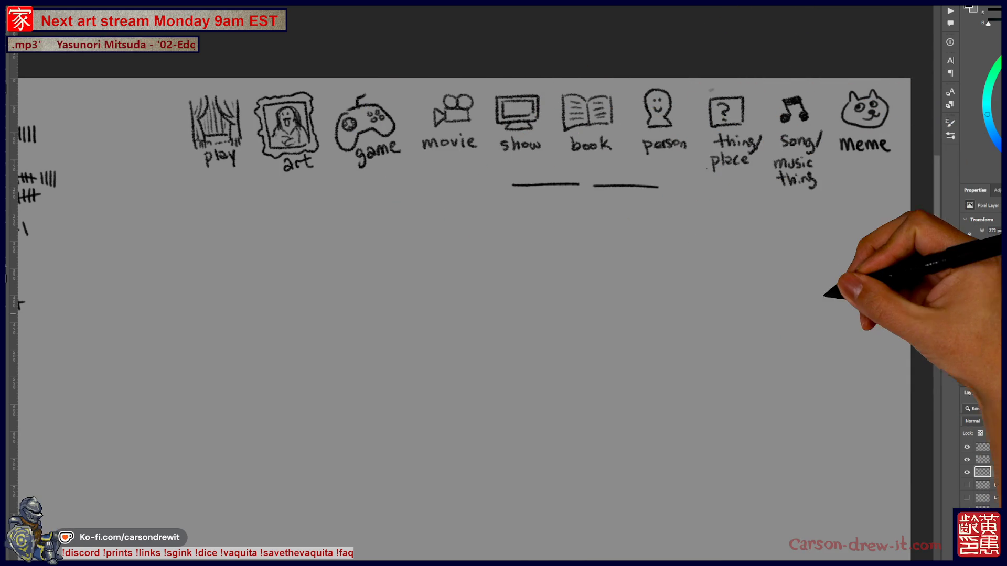
Step: Circle the person and thing/place icons and finish writing the Meme label
drag(692, 80, 748, 161)
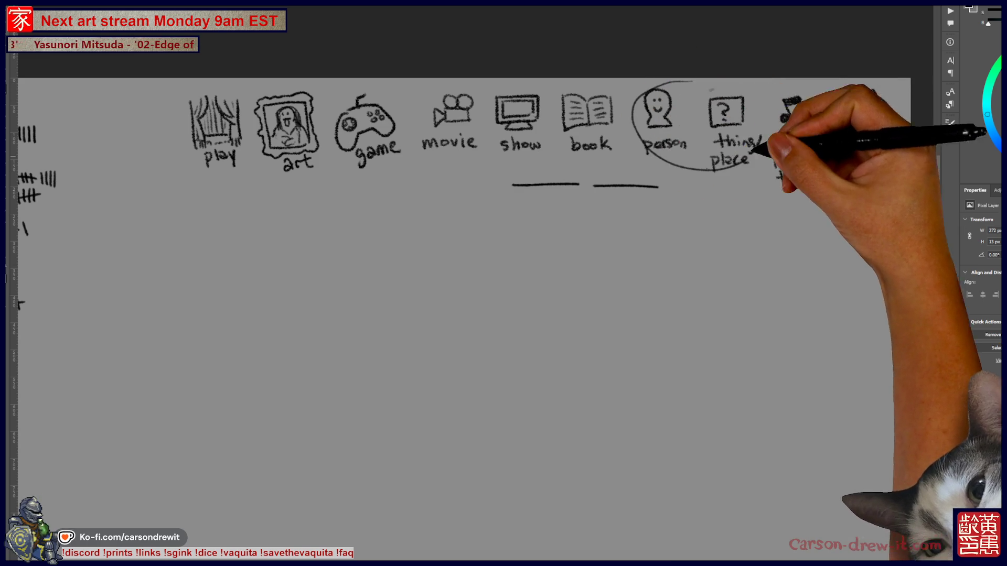
key(ctrl+z)
drag(693, 80, 768, 106)
drag(864, 139, 890, 149)
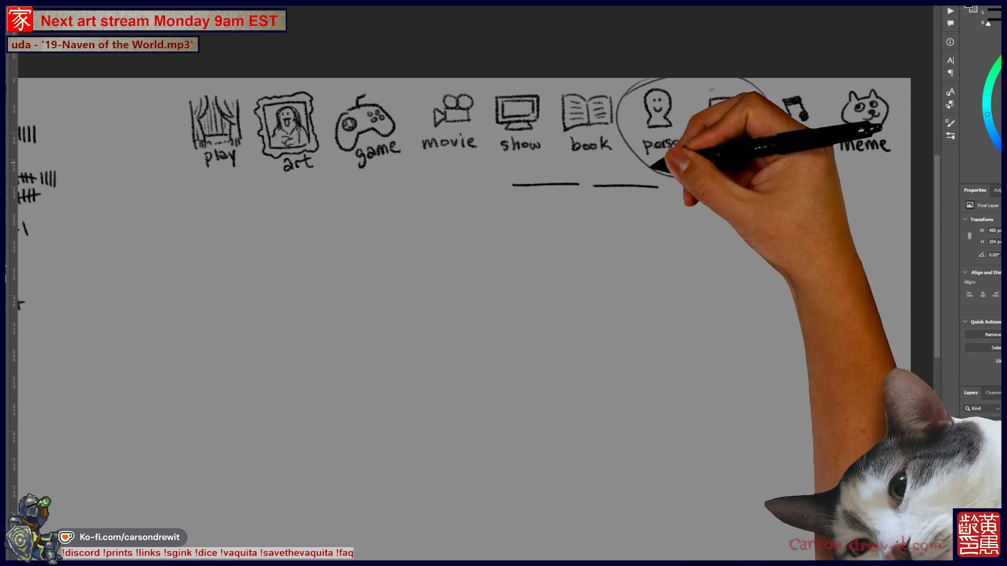
scroll(722, 187, up, 5)
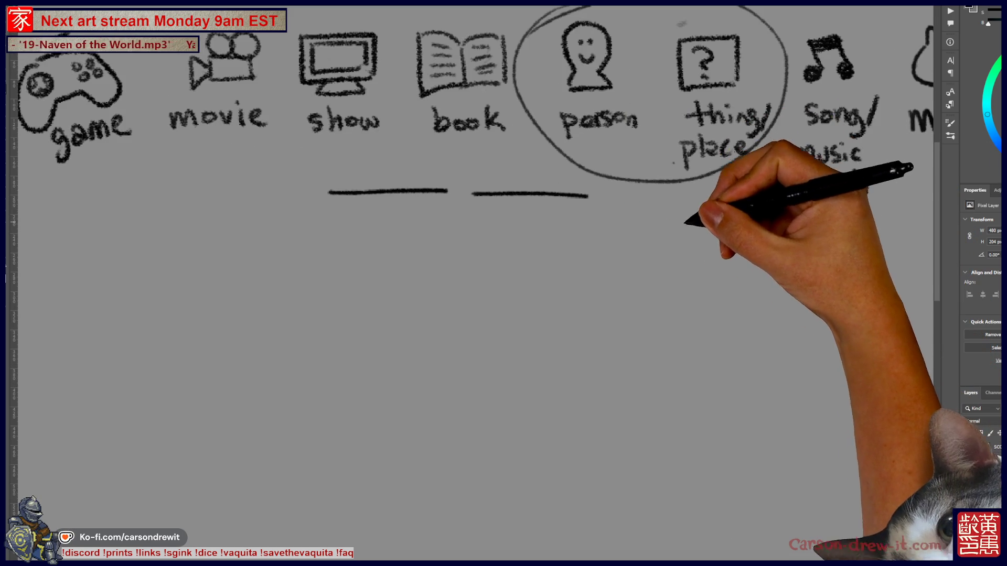
Step: Start an open box outline for a phone in the blank drawing area
drag(722, 186, 737, 179)
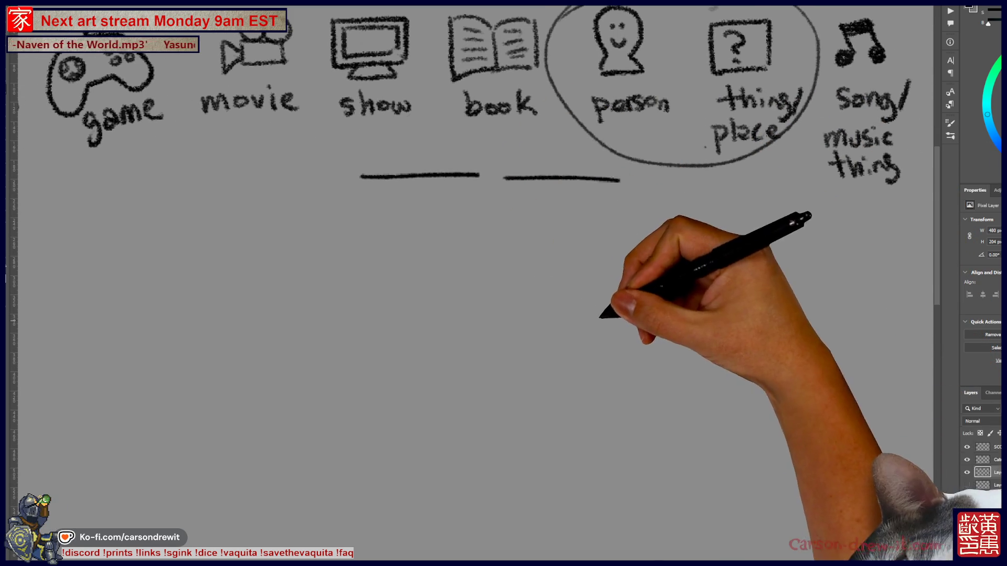
mouse_move(594, 378)
mouse_down()
mouse_move(600, 339)
mouse_move(641, 309)
mouse_move(645, 362)
mouse_move(583, 381)
mouse_move(645, 376)
mouse_up()
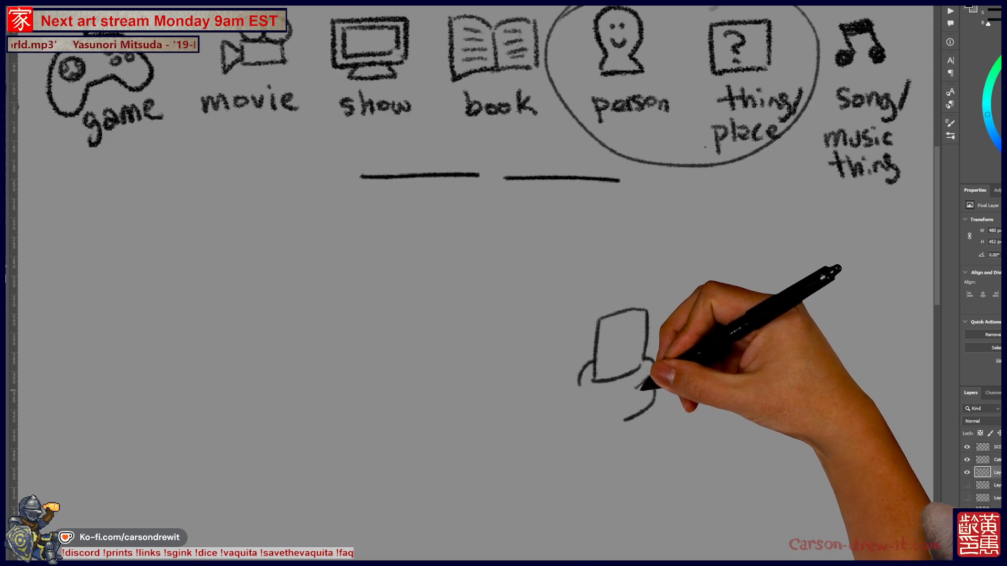
Step: Replace the box with the monkey's curved body, inner arm and hand gripping the phone
key(ctrl+z)
key(ctrl+z)
key(ctrl+z)
drag(531, 433, 629, 414)
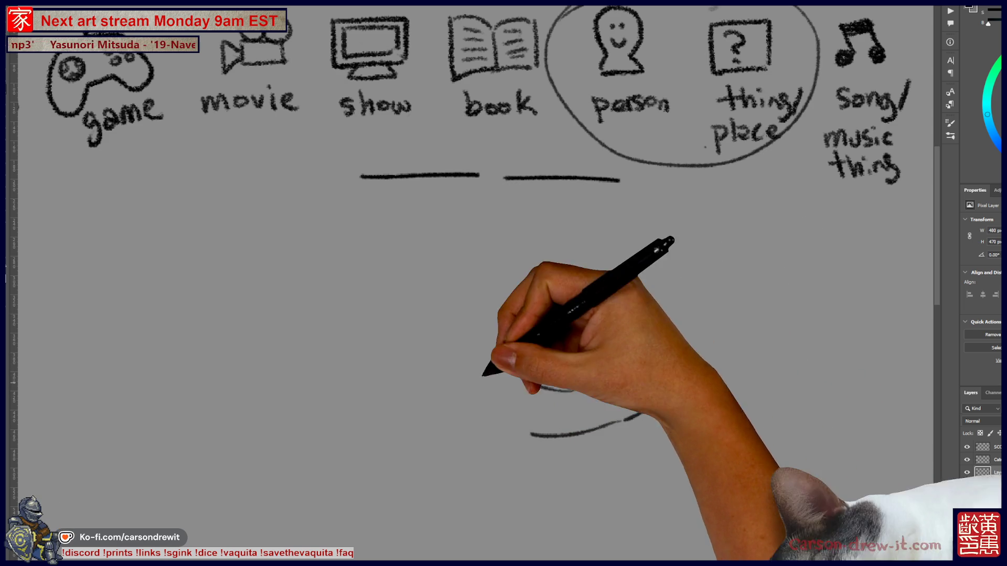
drag(455, 358, 528, 433)
drag(504, 359, 578, 390)
drag(600, 318, 622, 378)
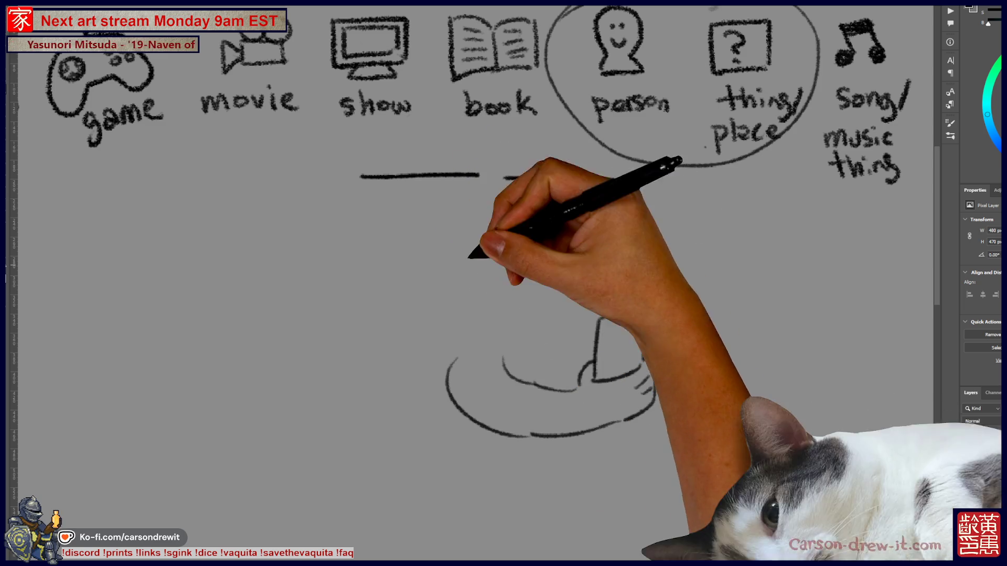
Step: Draw the monkey's head outline, chin, face features and both ears
mouse_move(488, 279)
mouse_down()
mouse_move(578, 268)
mouse_move(583, 323)
mouse_up()
key(ctrl+z)
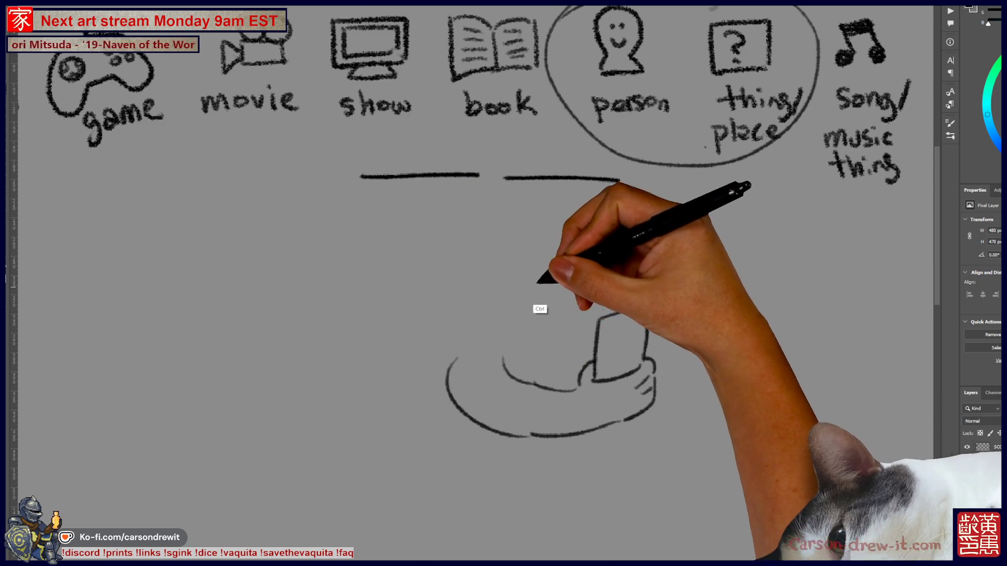
drag(476, 258, 467, 302)
drag(477, 257, 551, 238)
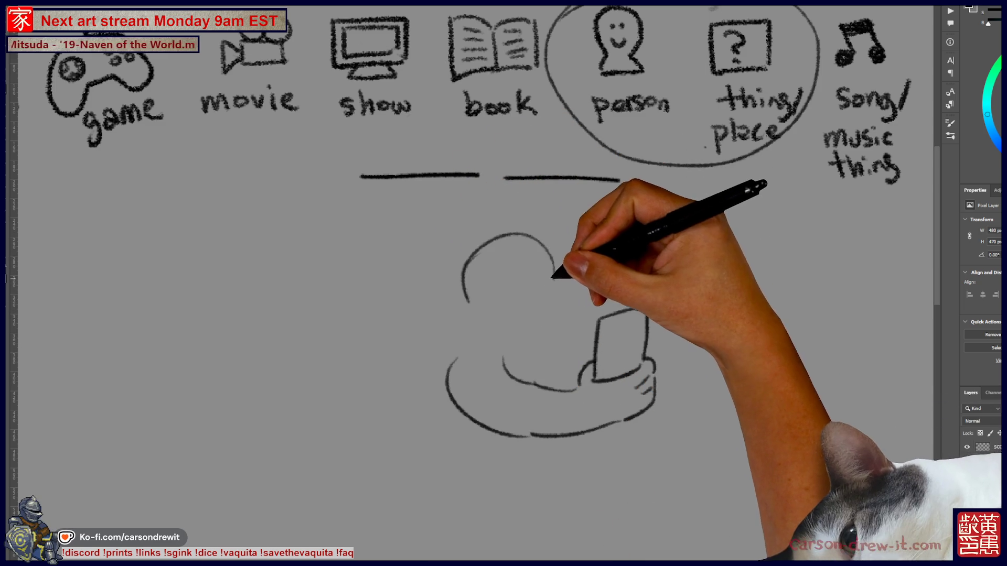
drag(492, 334, 566, 331)
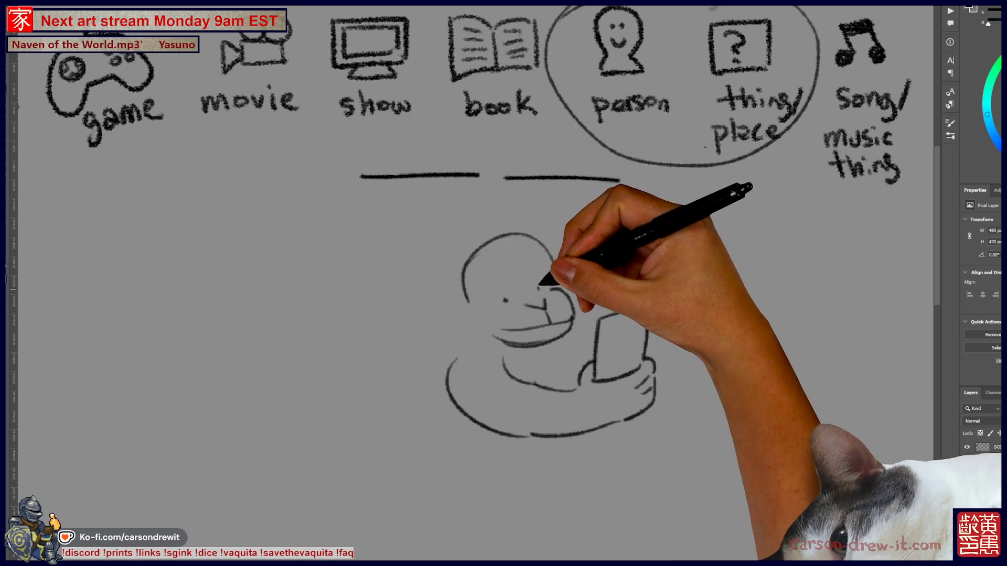
drag(507, 295, 559, 272)
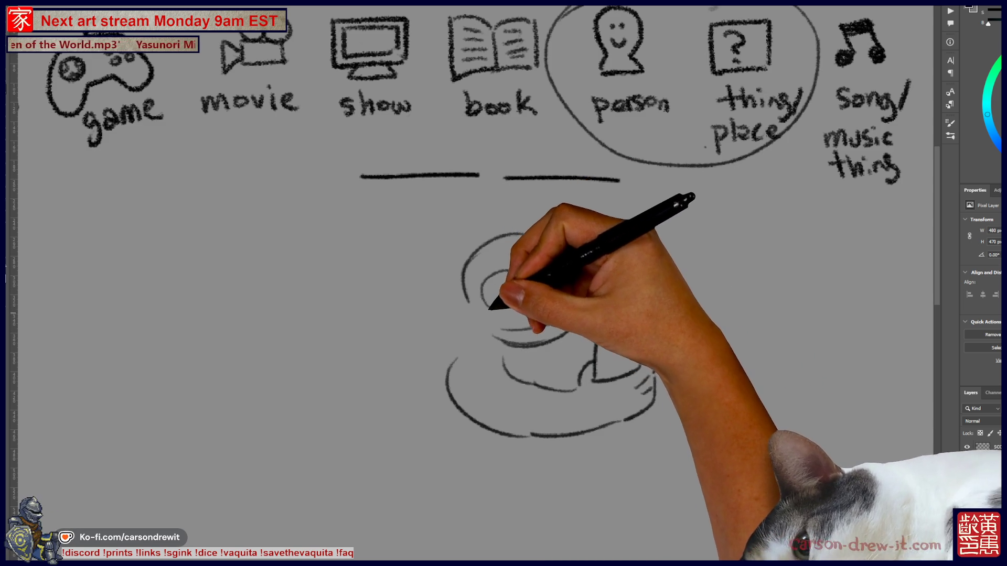
drag(460, 288, 472, 299)
drag(558, 265, 618, 299)
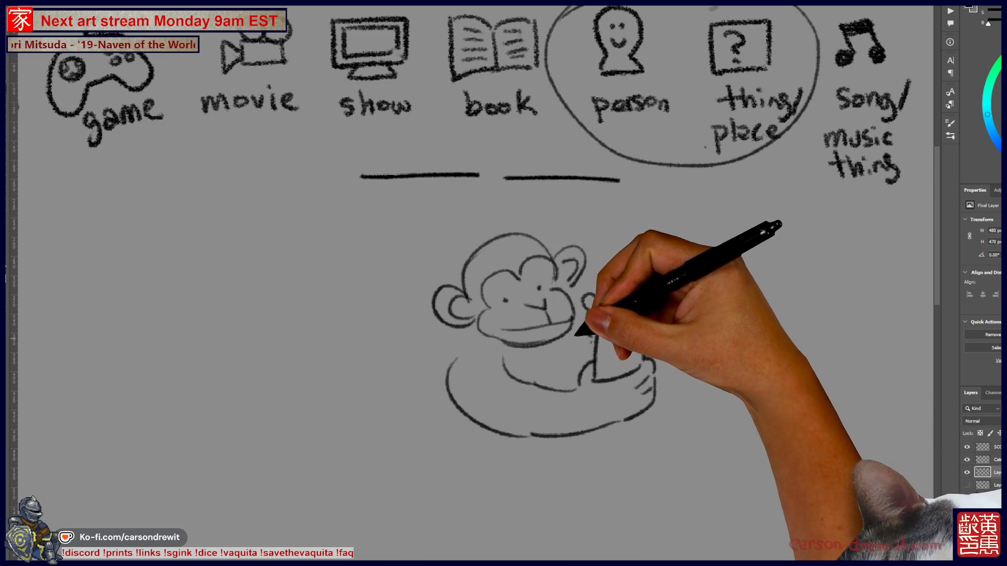
Step: Add a squiggle above the phone, gripping fingers and a small square on the screen
key(ctrl)
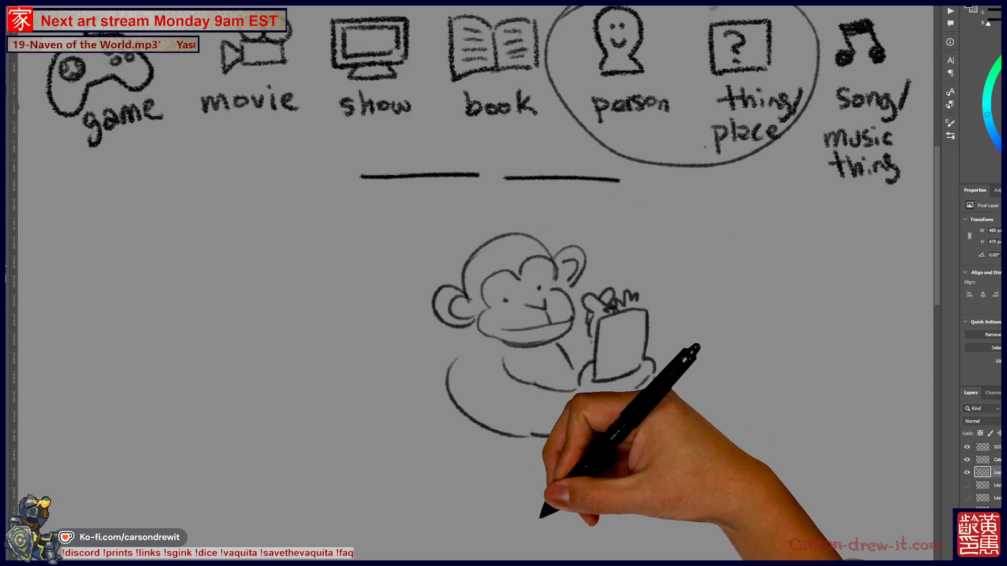
drag(589, 301, 639, 293)
drag(619, 427, 583, 451)
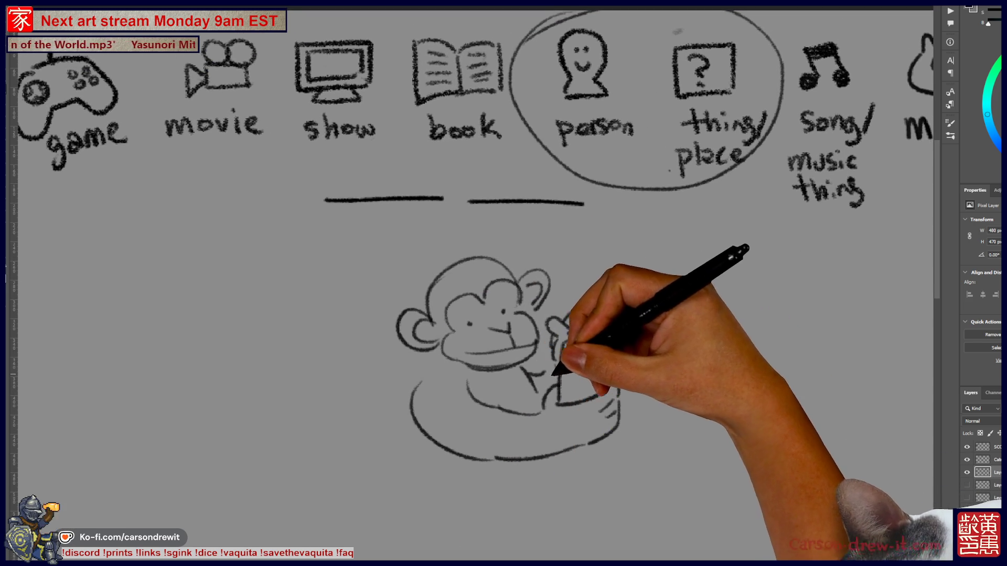
drag(601, 386, 605, 417)
drag(612, 452, 661, 401)
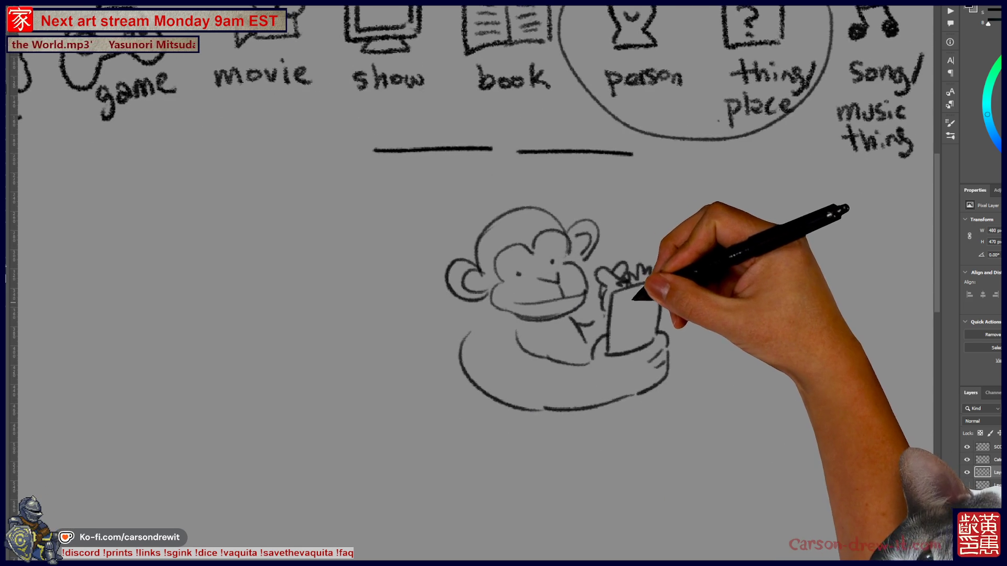
mouse_move(640, 299)
mouse_down()
mouse_move(653, 310)
mouse_move(618, 346)
mouse_up()
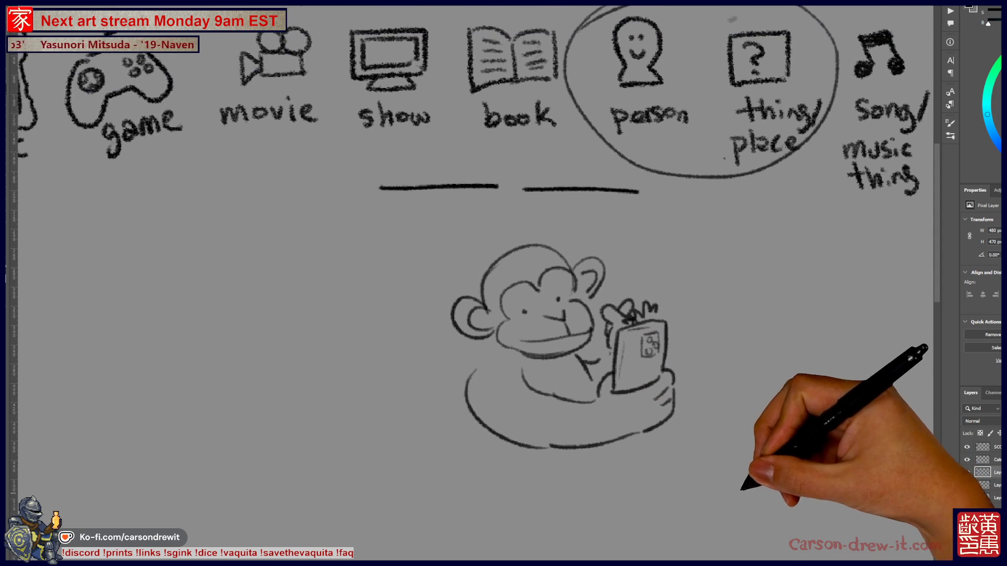
drag(739, 451, 712, 516)
drag(658, 438, 618, 427)
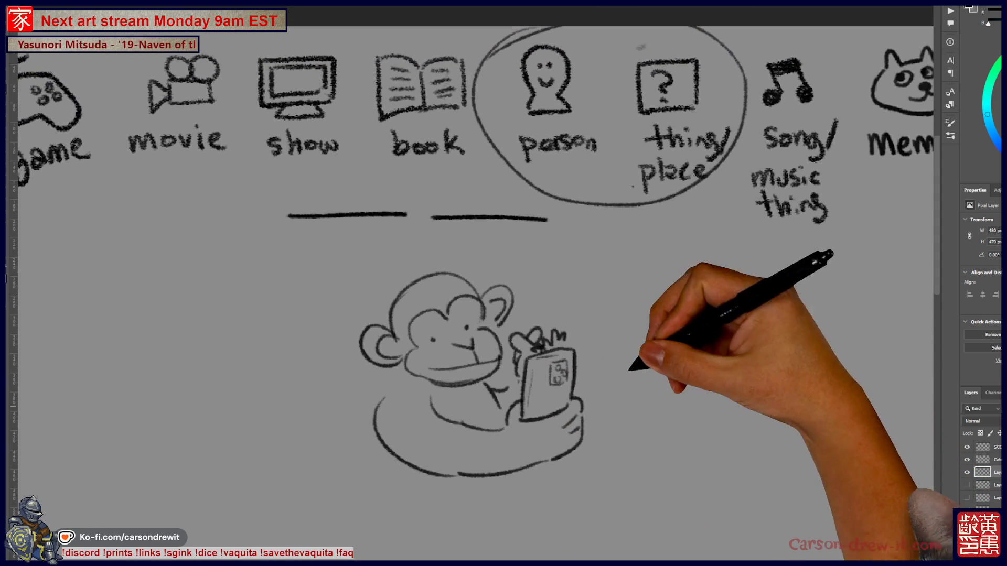
Step: Sketch a second phone and the long outstretched arm holding it
mouse_move(624, 392)
mouse_down()
mouse_move(630, 331)
mouse_move(670, 310)
mouse_up()
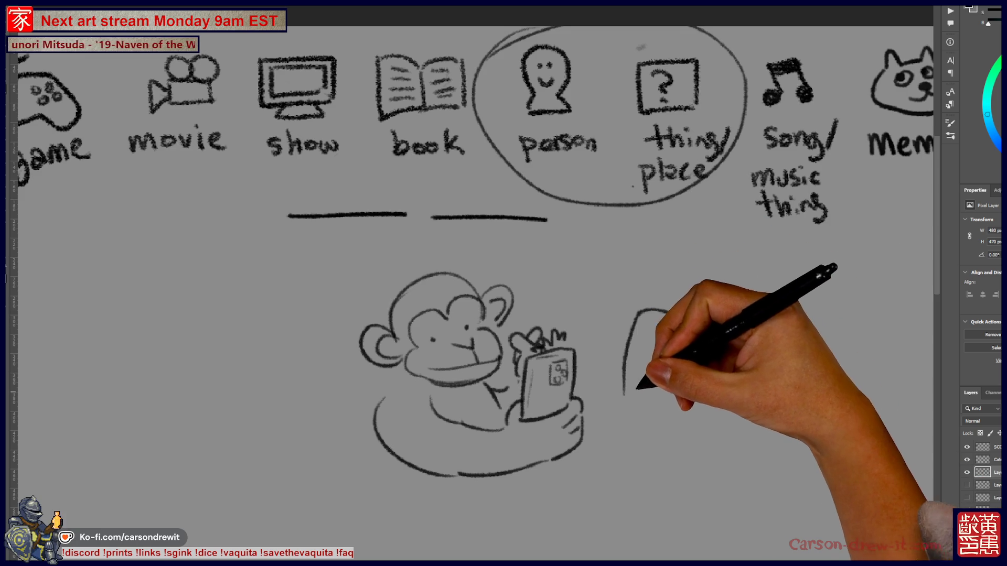
drag(668, 392, 691, 406)
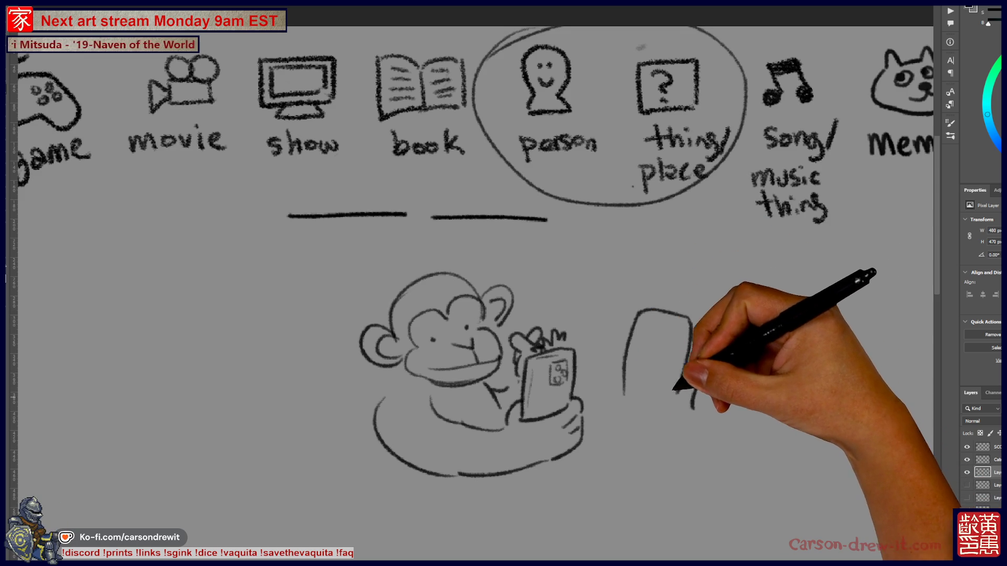
drag(633, 433, 655, 436)
drag(581, 415, 389, 388)
drag(504, 380, 606, 406)
drag(472, 409, 562, 447)
Step: Draw the second monkey's grinning muzzle with teeth, a right ear and a shaking zigzag by the phone
drag(591, 392, 665, 358)
drag(596, 360, 658, 370)
mouse_move(596, 368)
mouse_down()
mouse_move(643, 376)
mouse_move(652, 348)
mouse_move(715, 341)
mouse_move(703, 363)
mouse_up()
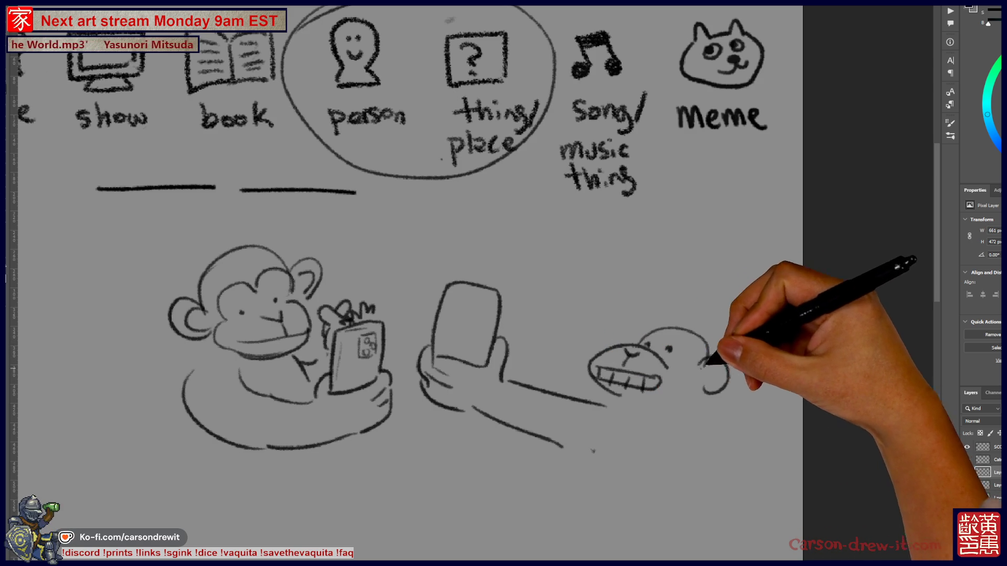
drag(513, 293, 526, 321)
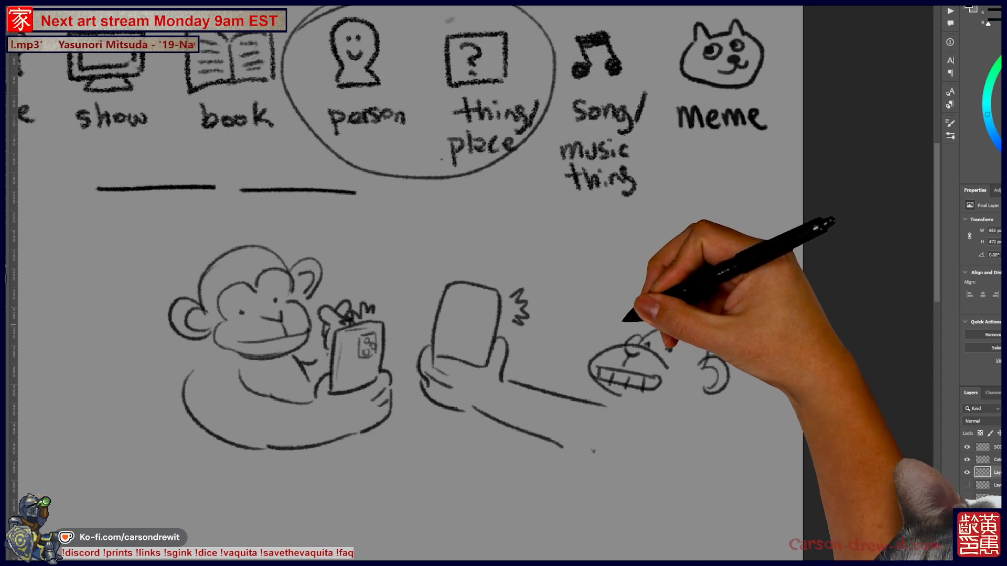
drag(693, 332, 716, 385)
Step: Add the second monkey's straighter body line and extend its arm with a tick
drag(563, 450, 563, 464)
drag(692, 410, 647, 467)
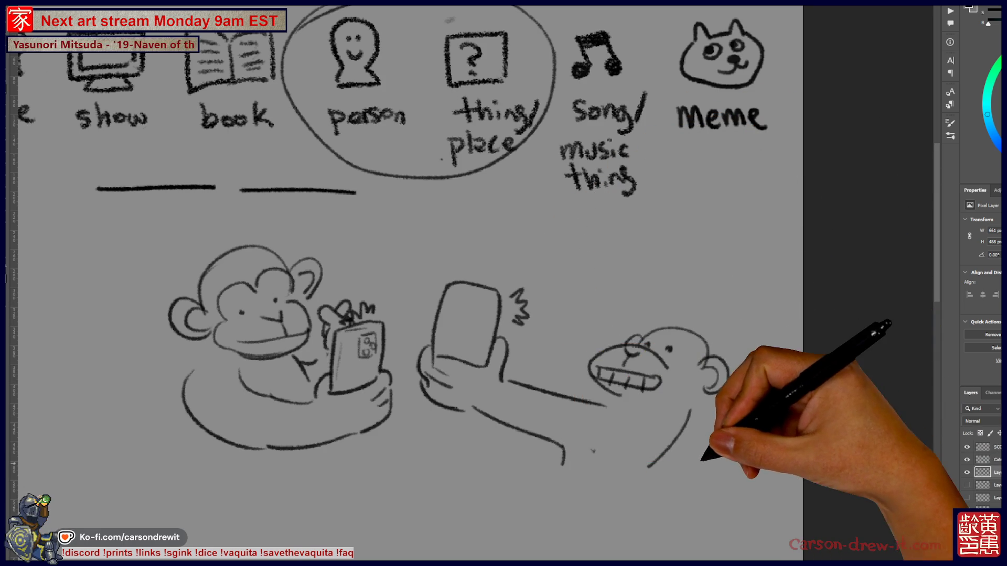
key(ctrl+z)
drag(679, 432, 665, 473)
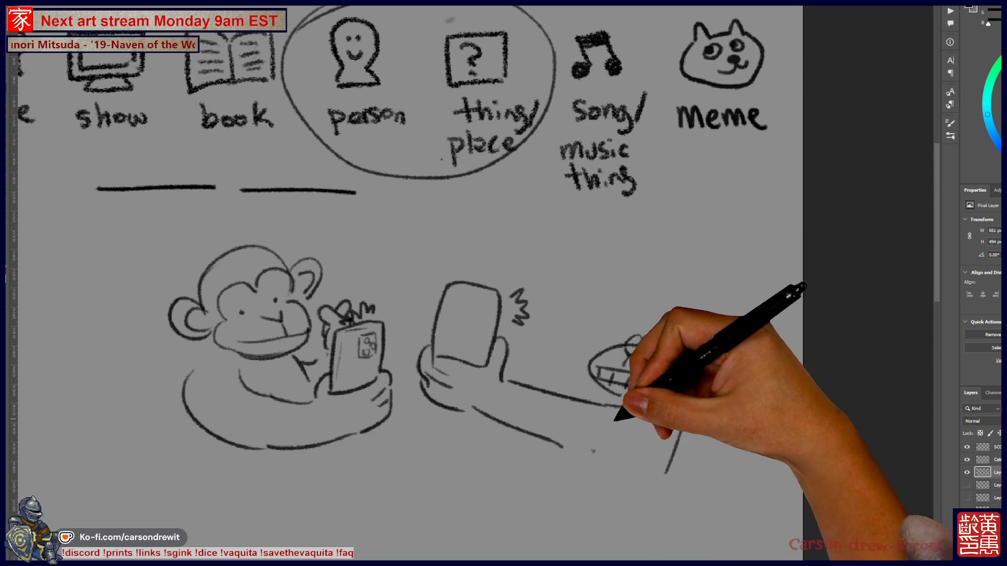
mouse_move(551, 438)
mouse_down()
mouse_move(625, 457)
mouse_move(576, 468)
mouse_up()
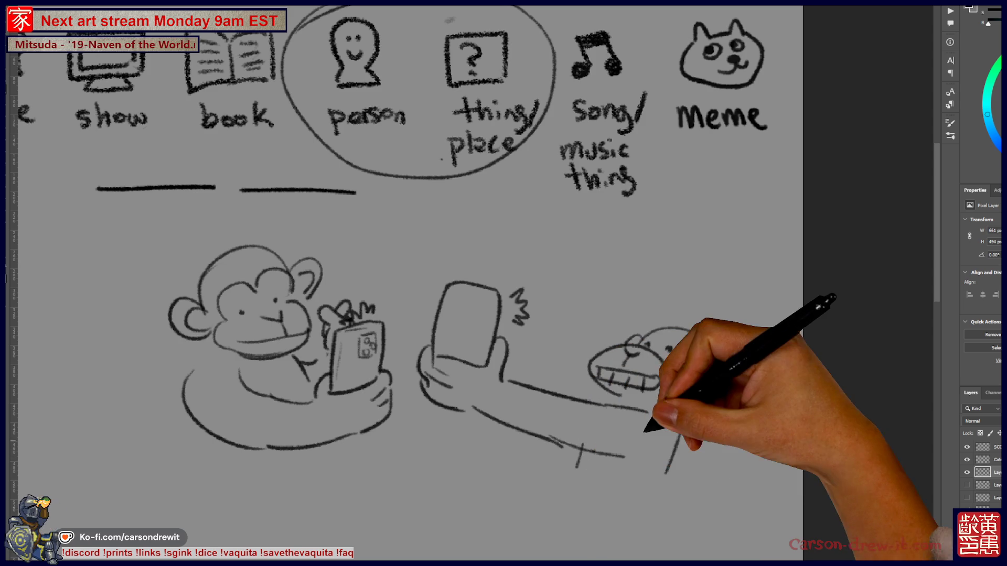
drag(640, 440, 605, 470)
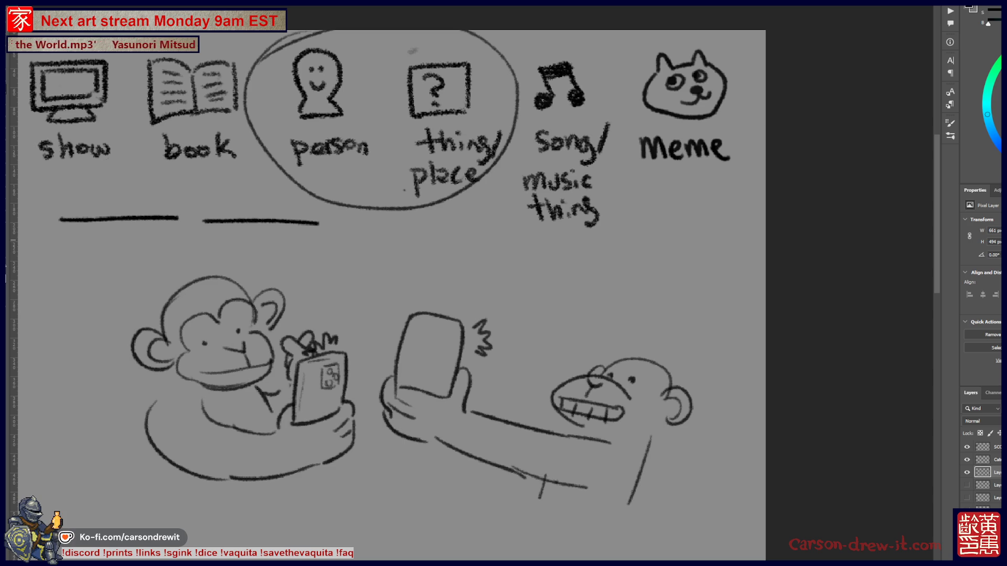
Step: Reframe the page on the icon row and hide the monkey sketch layer
key(ctrl+minus)
key(ctrl+minus)
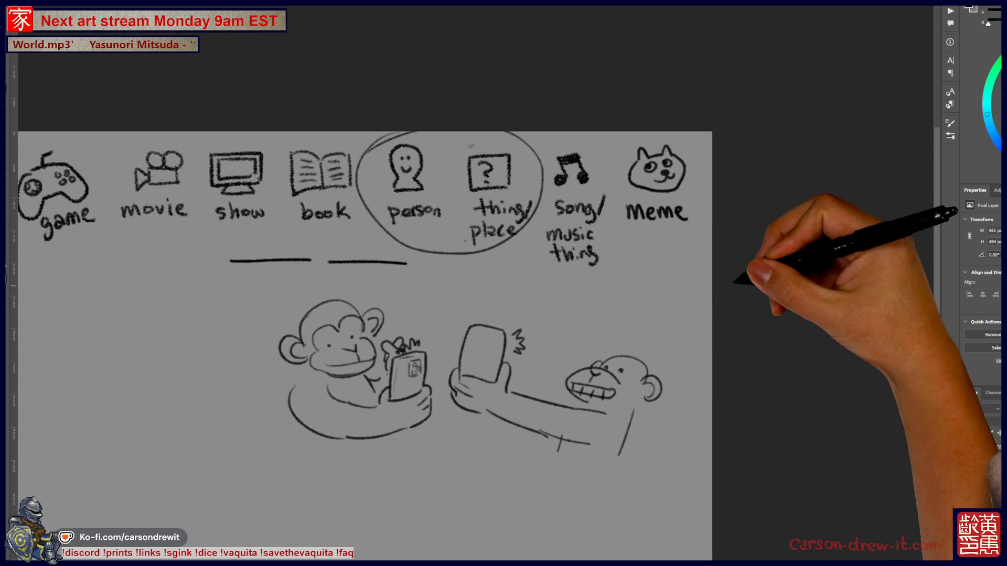
key(ctrl+plus)
drag(749, 279, 849, 276)
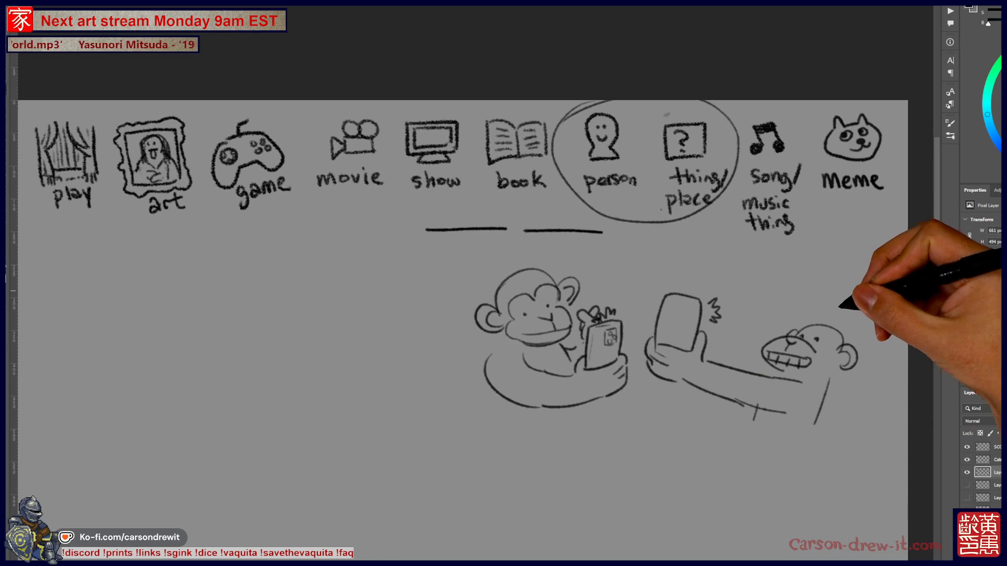
click(967, 460)
click(967, 459)
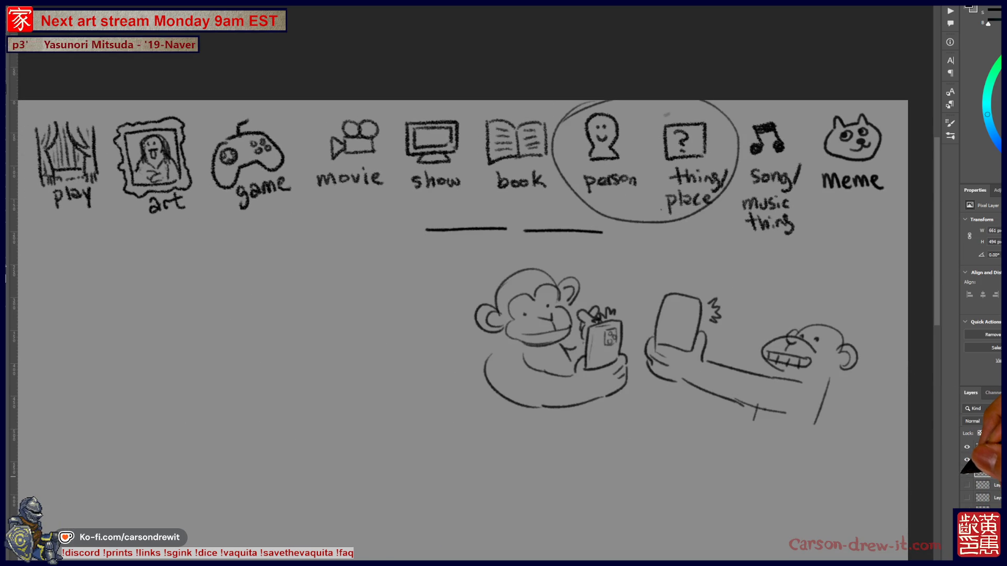
click(967, 472)
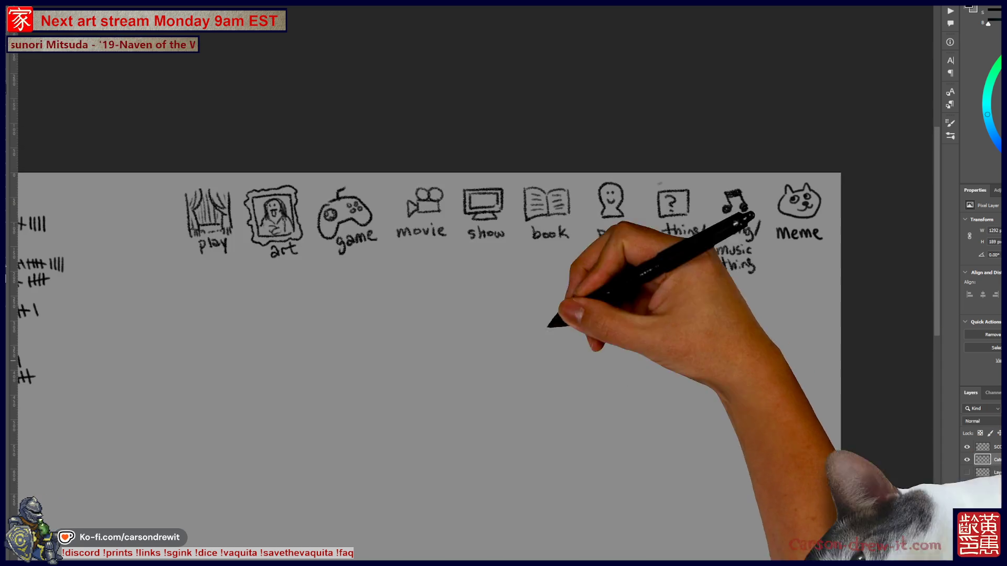
Step: Attempt to move the icon row left, commit, and dismiss the no-pixels-selected warning
key(ctrl+t)
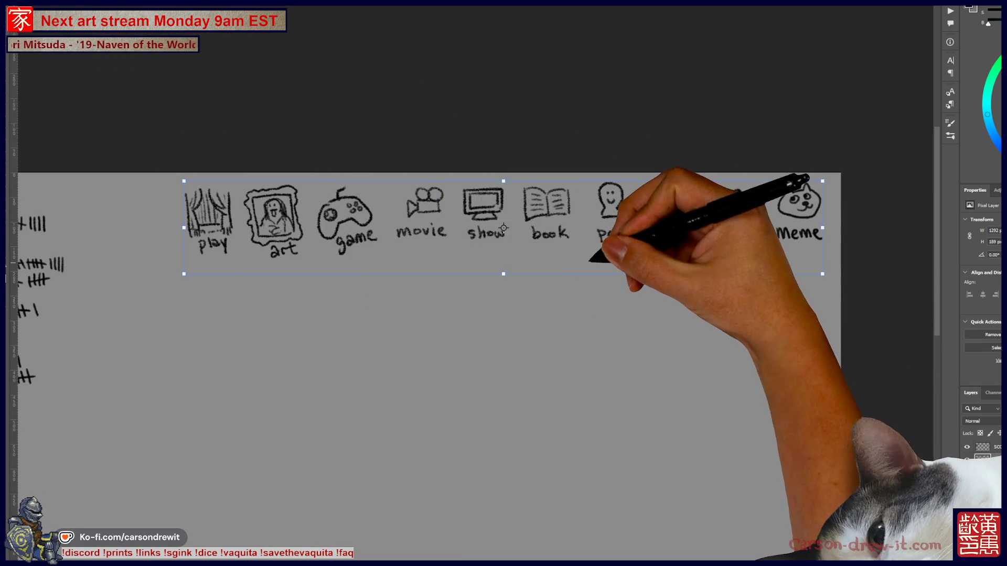
drag(504, 229, 437, 229)
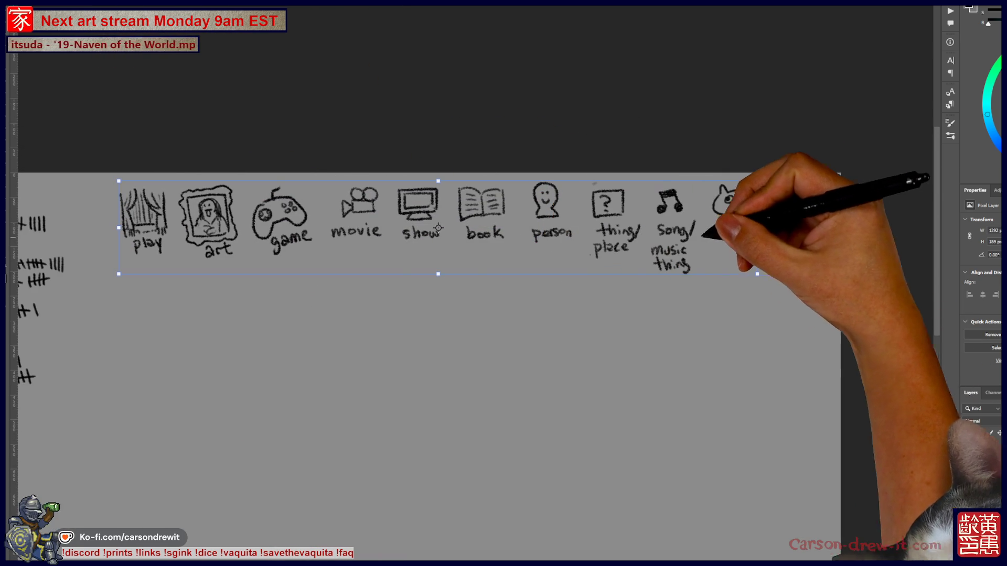
scroll(669, 229, up, 2)
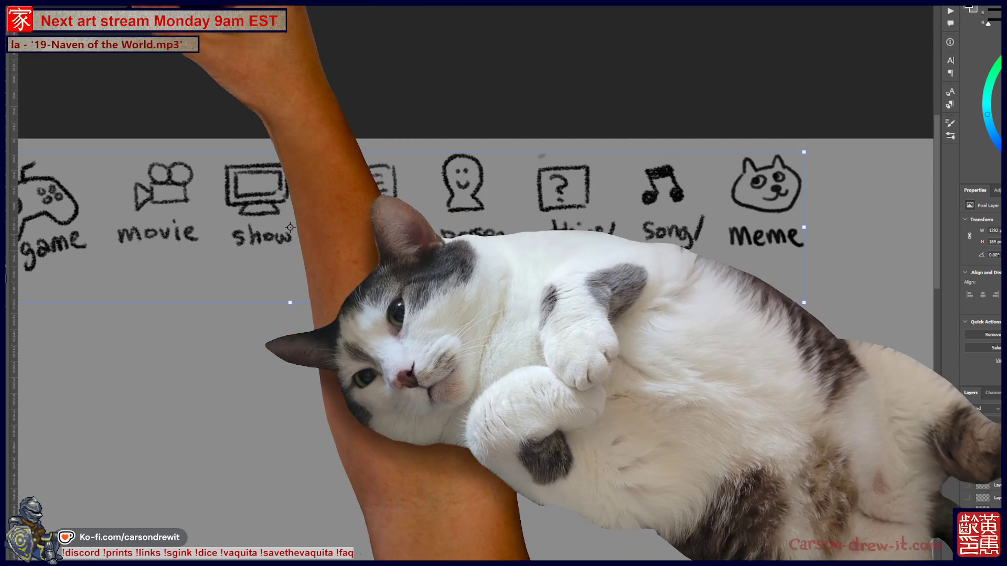
key(Return)
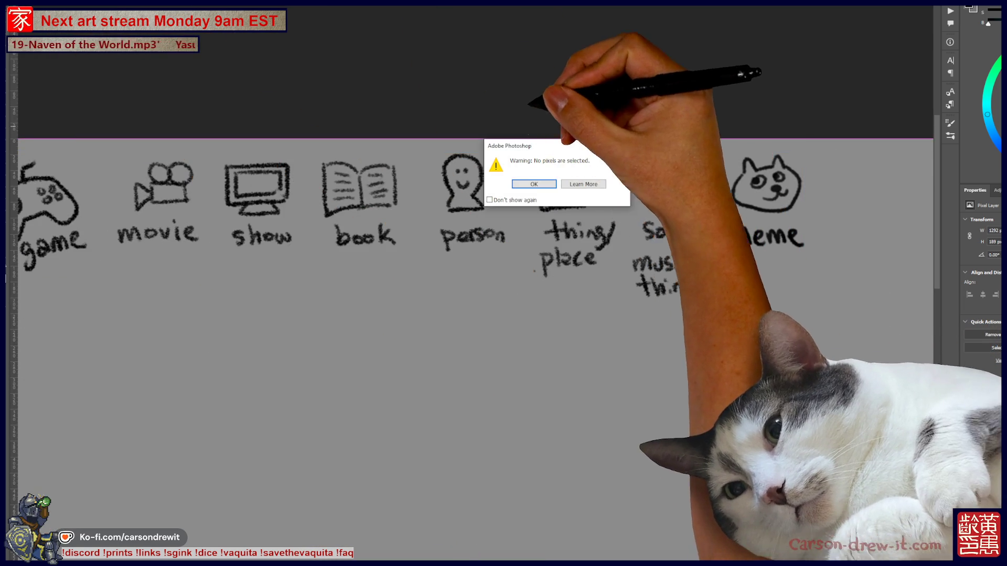
key(Return)
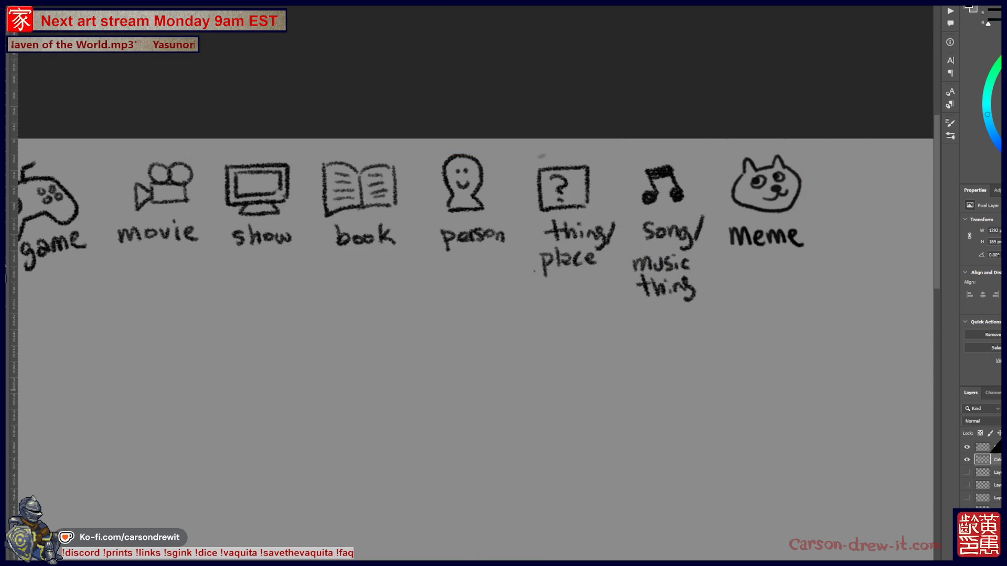
Step: Select the thing/place, song and meme icons and move them right, leaving a gap after person
drag(522, 141, 824, 342)
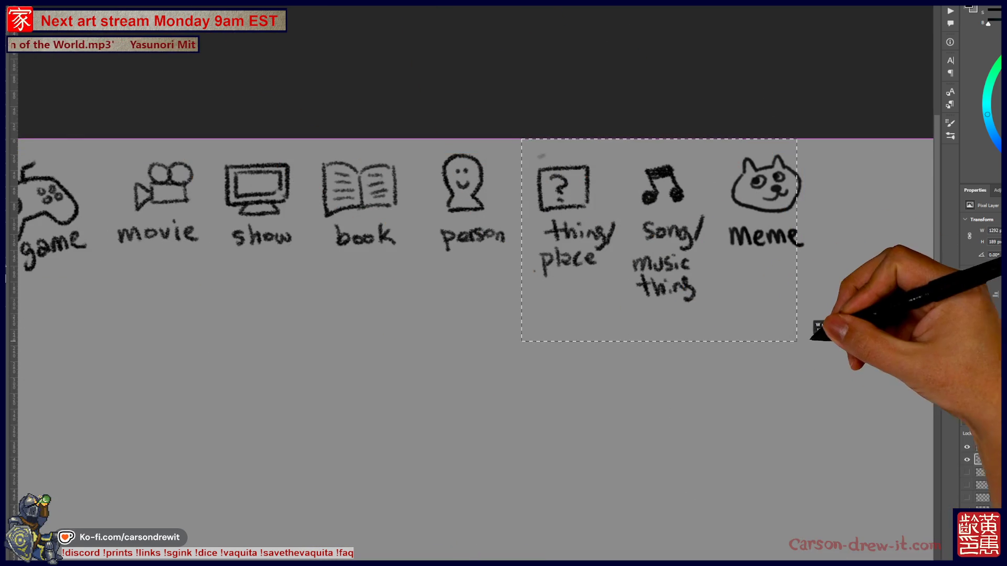
key(ctrl+t)
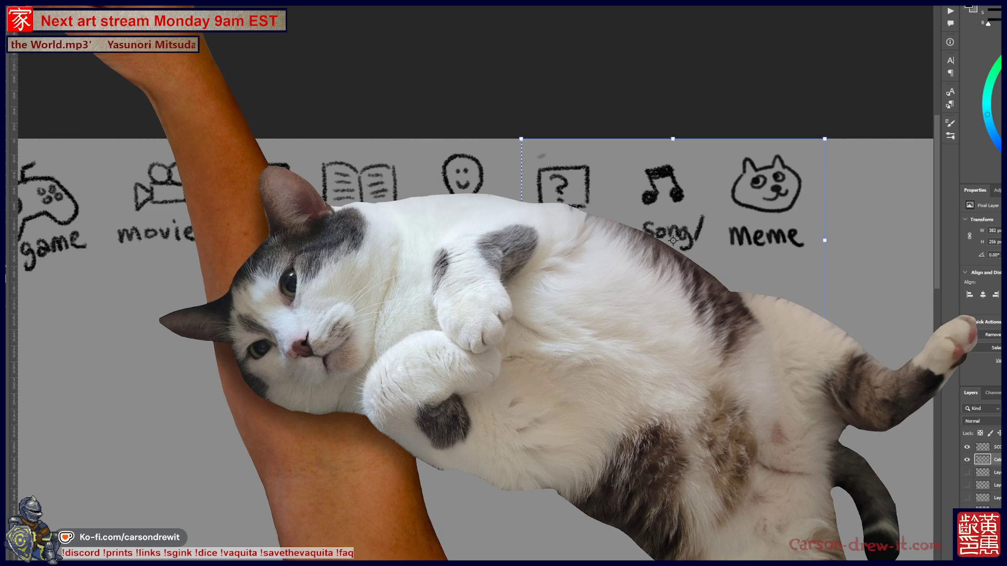
drag(724, 259, 802, 263)
drag(797, 314, 673, 327)
key(Return)
key(ctrl+d)
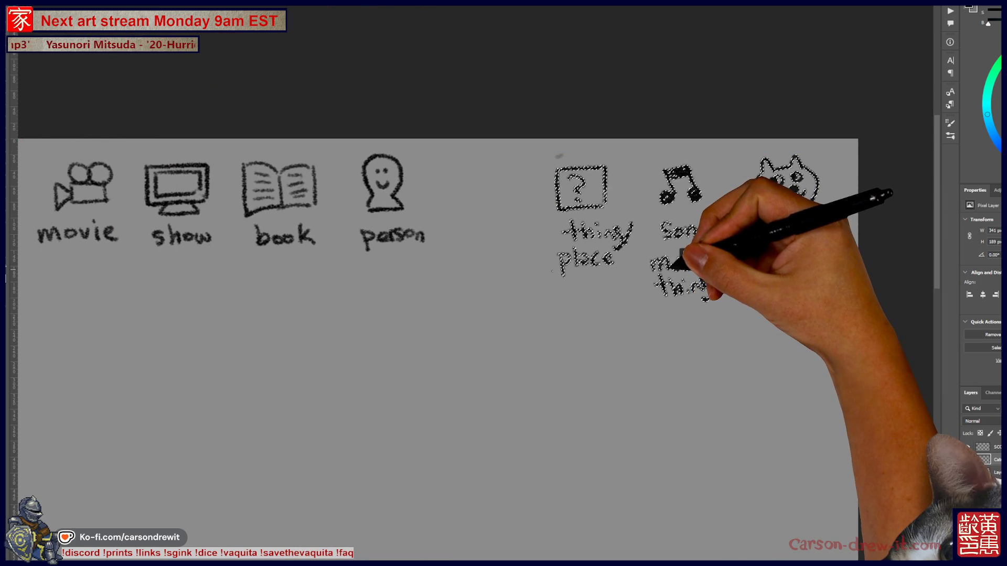
key(ctrl+t)
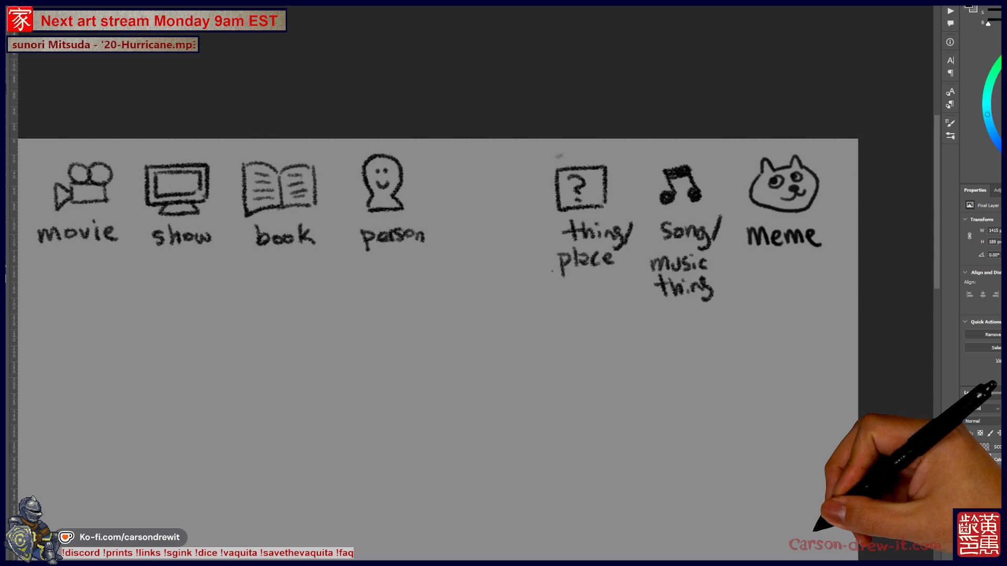
scroll(550, 203, up, 2)
scroll(517, 292, up, 2)
scroll(513, 299, up, 2)
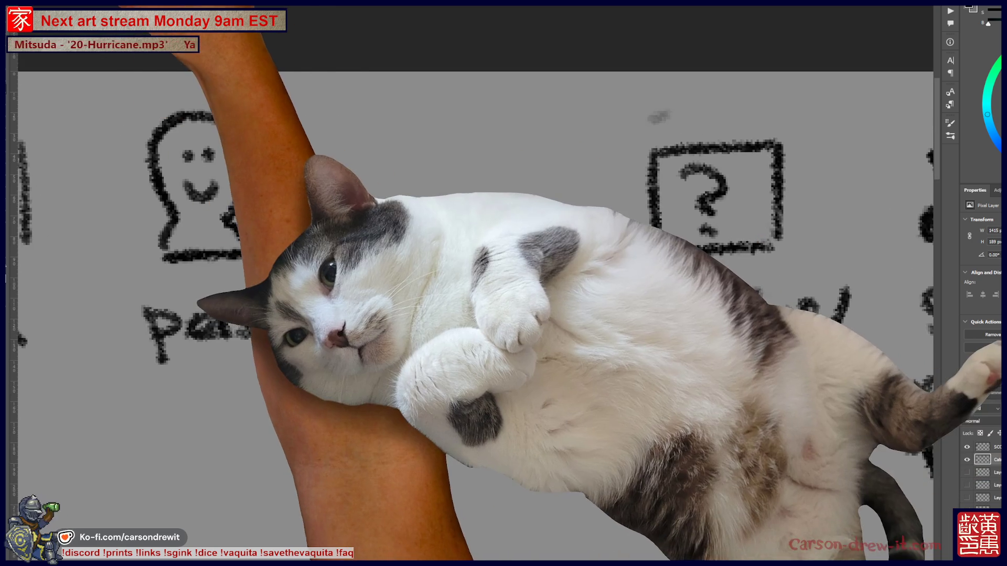
Step: With a pencil brush, sketch the frog's head arc and eyes in the gap, undoing bad strokes
click(47, 31)
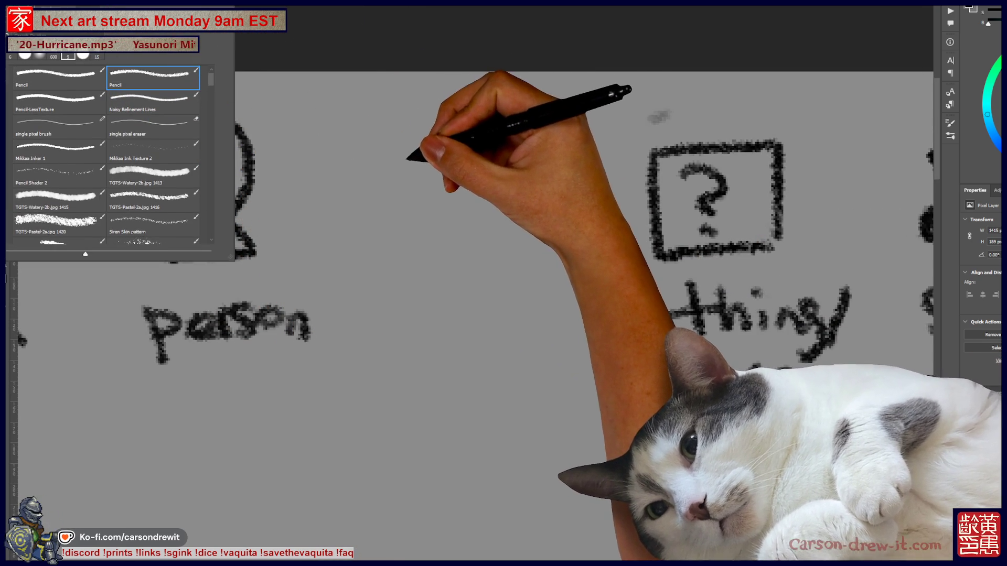
drag(403, 161, 463, 161)
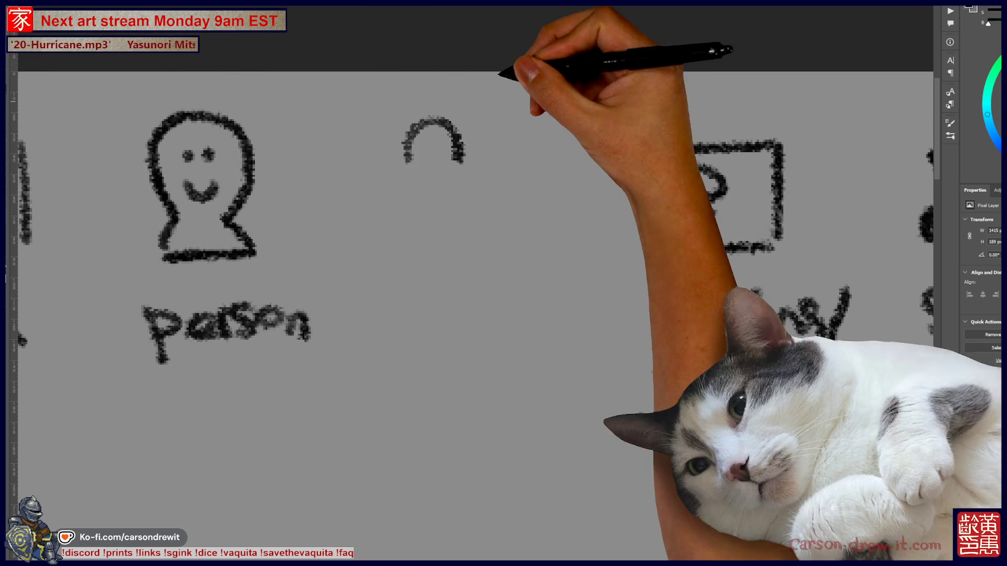
key(ctrl+z)
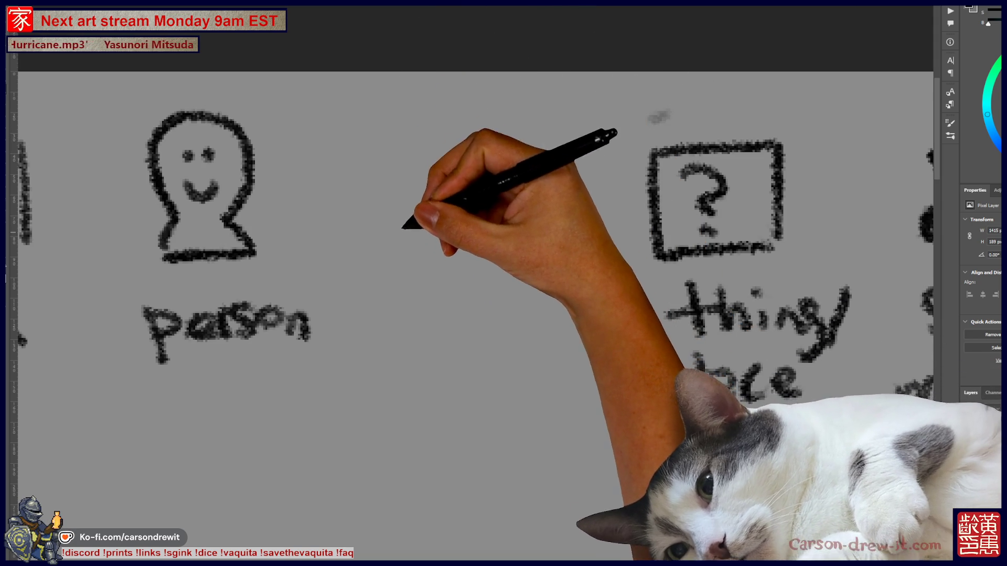
drag(437, 143, 546, 124)
key(ctrl+z)
drag(471, 158, 491, 170)
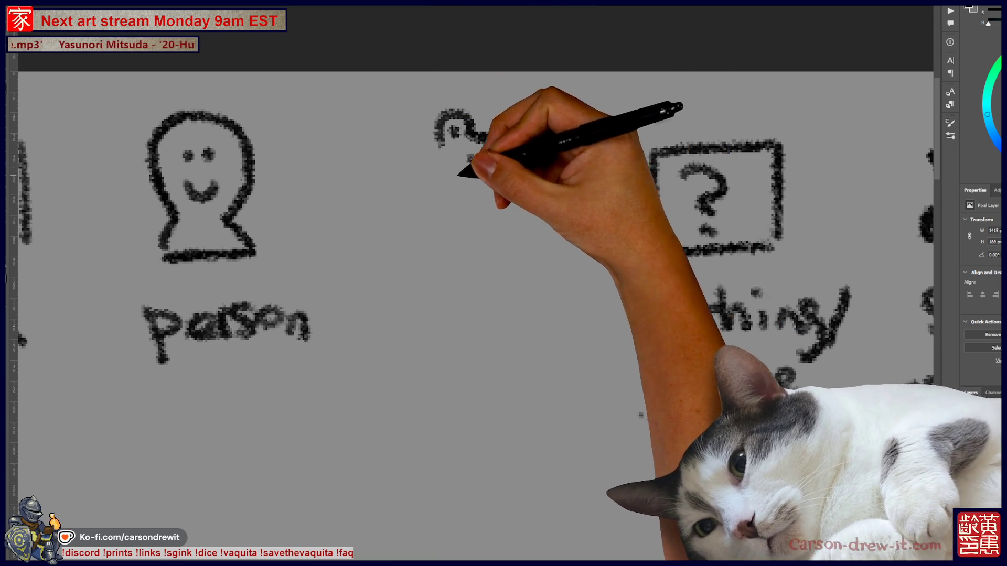
mouse_move(450, 139)
mouse_down()
mouse_move(573, 163)
mouse_move(573, 214)
mouse_up()
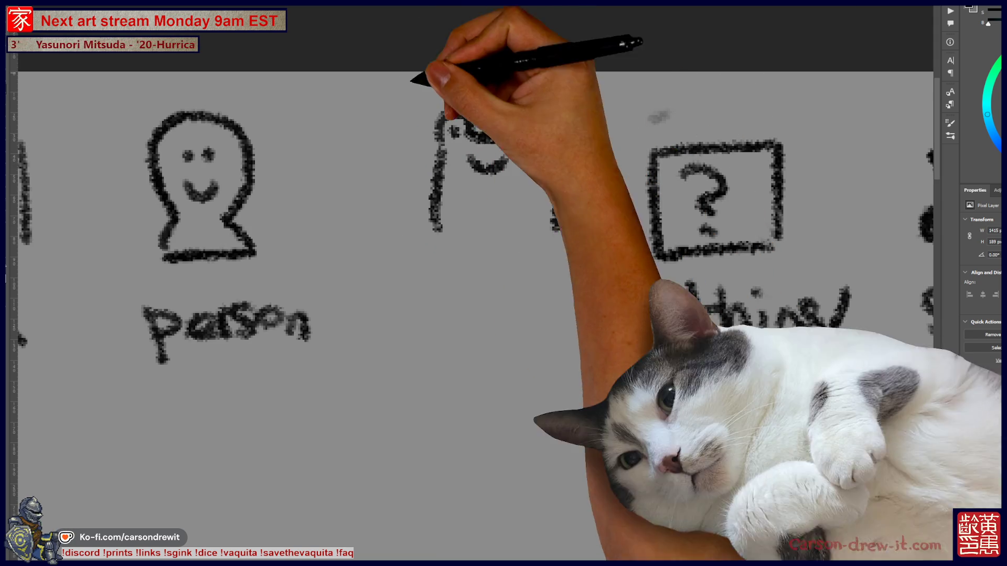
Step: Finish the frog's sides and legs, add a lily pad beneath and write 'animal' under it
drag(455, 203, 464, 246)
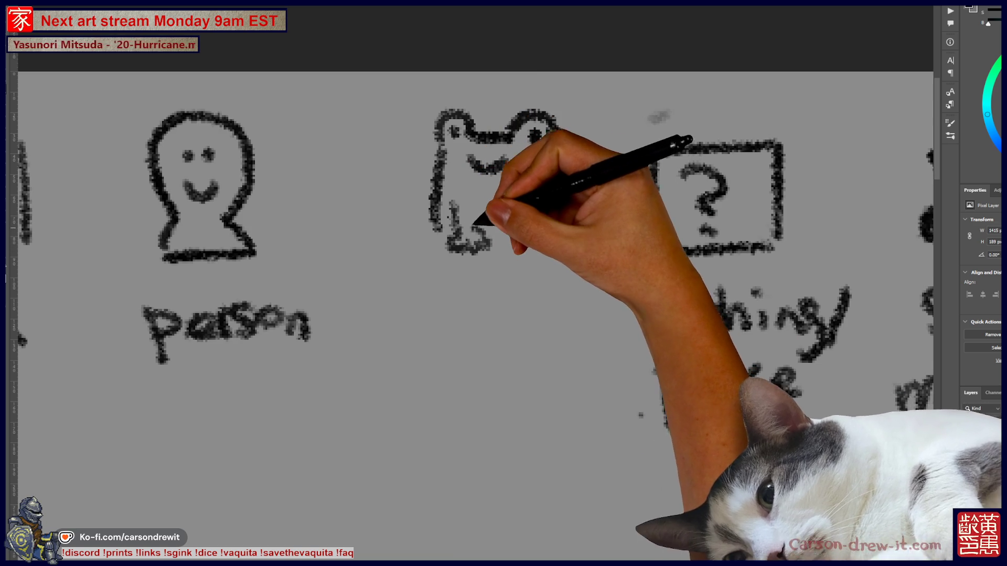
mouse_move(492, 206)
mouse_down()
mouse_move(503, 250)
mouse_move(535, 251)
mouse_up()
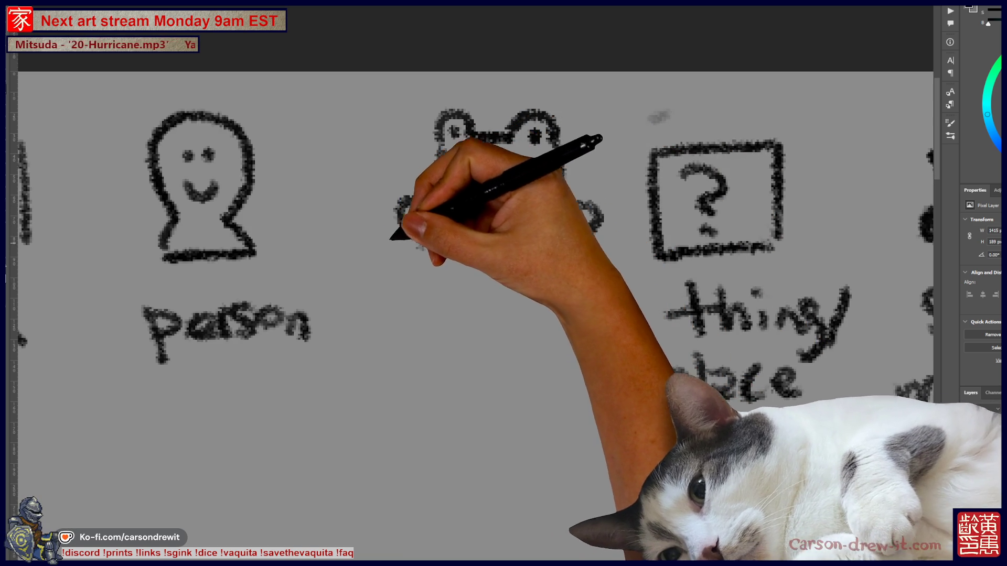
mouse_move(382, 236)
mouse_down()
mouse_move(461, 281)
mouse_move(557, 288)
mouse_move(597, 236)
mouse_up()
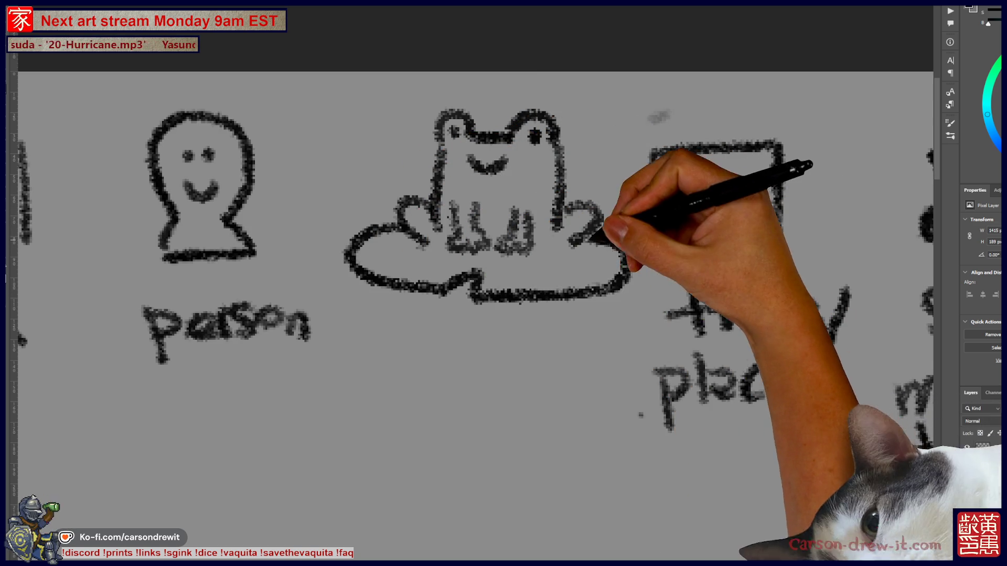
mouse_move(403, 342)
mouse_down()
mouse_move(410, 372)
mouse_move(551, 364)
mouse_up()
drag(572, 324, 591, 382)
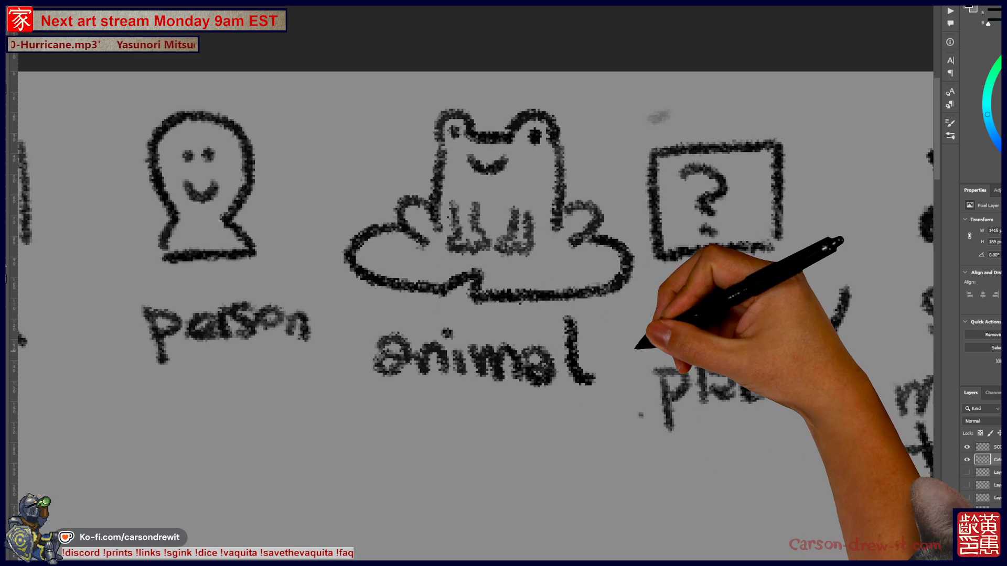
scroll(634, 344, down, 5)
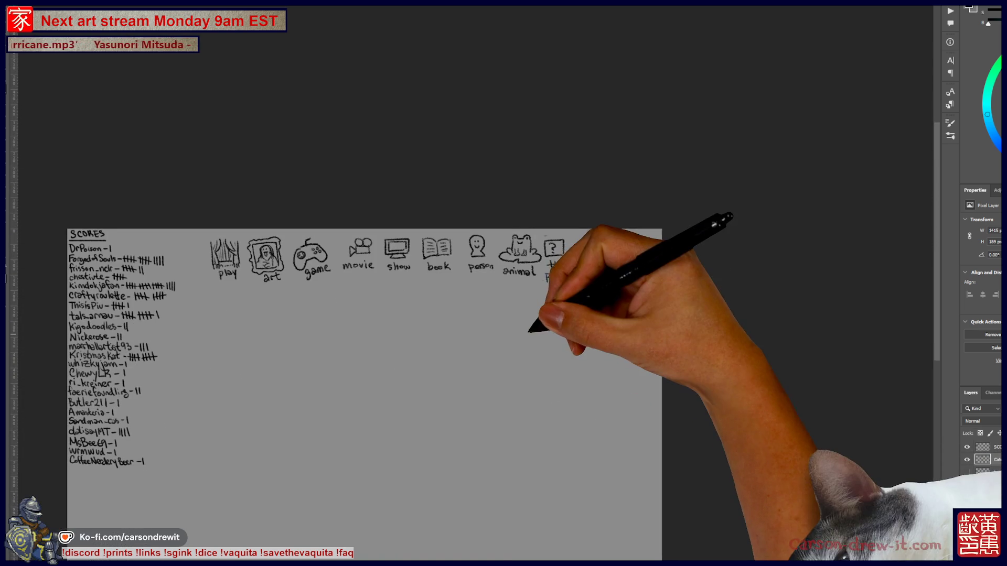
scroll(543, 263, up, 5)
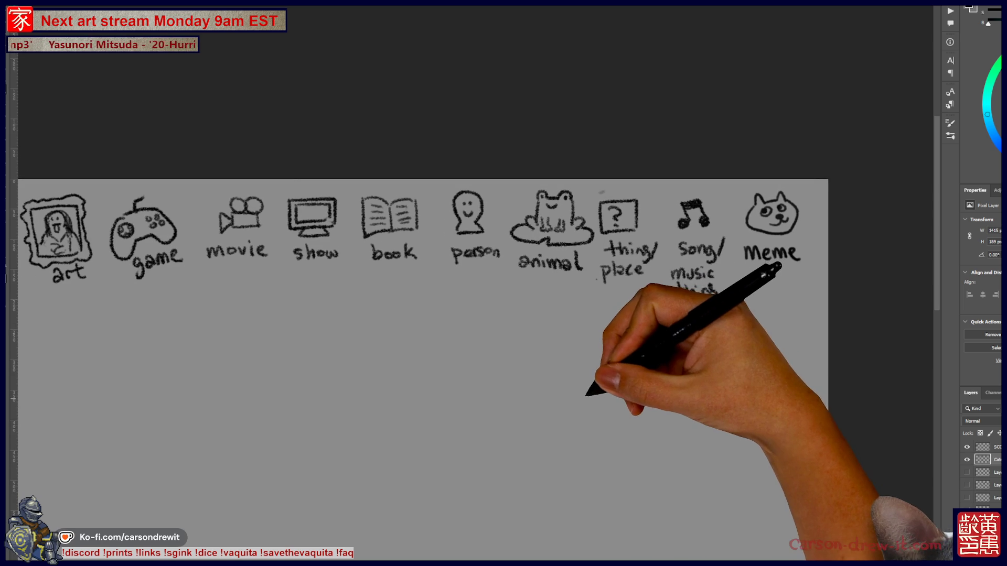
scroll(611, 401, left, 3)
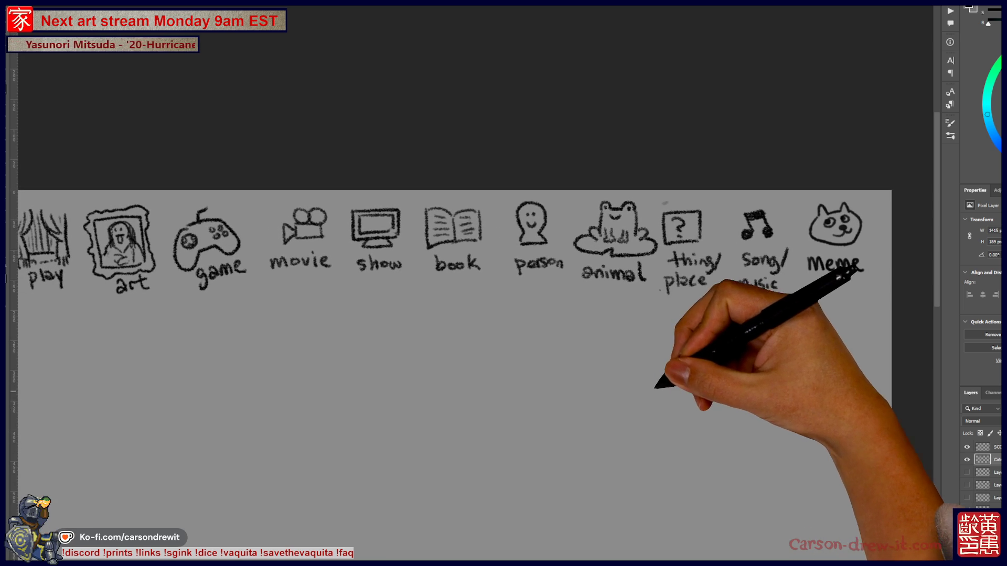
scroll(646, 403, left, 2)
scroll(644, 399, down, 3)
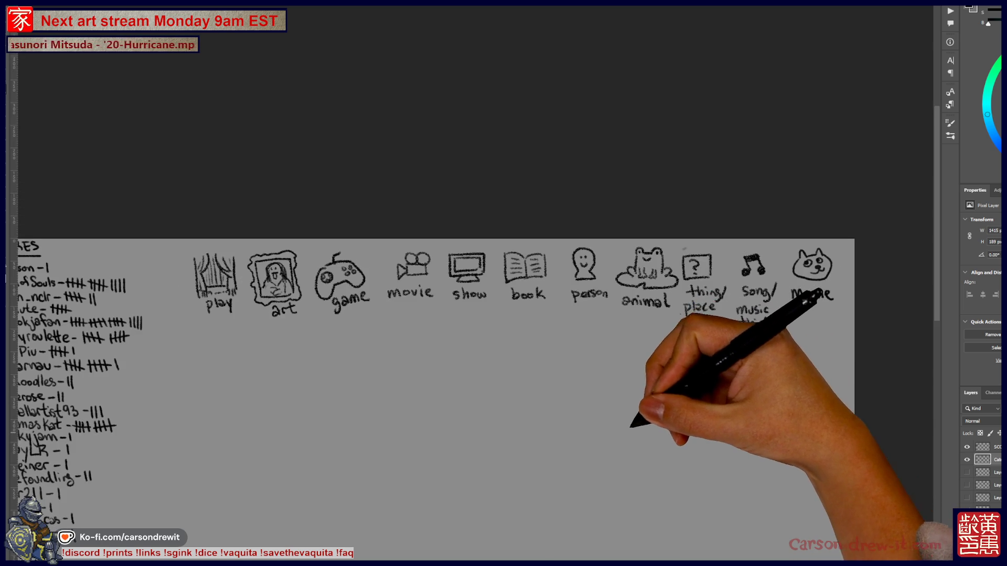
scroll(647, 395, up, 2)
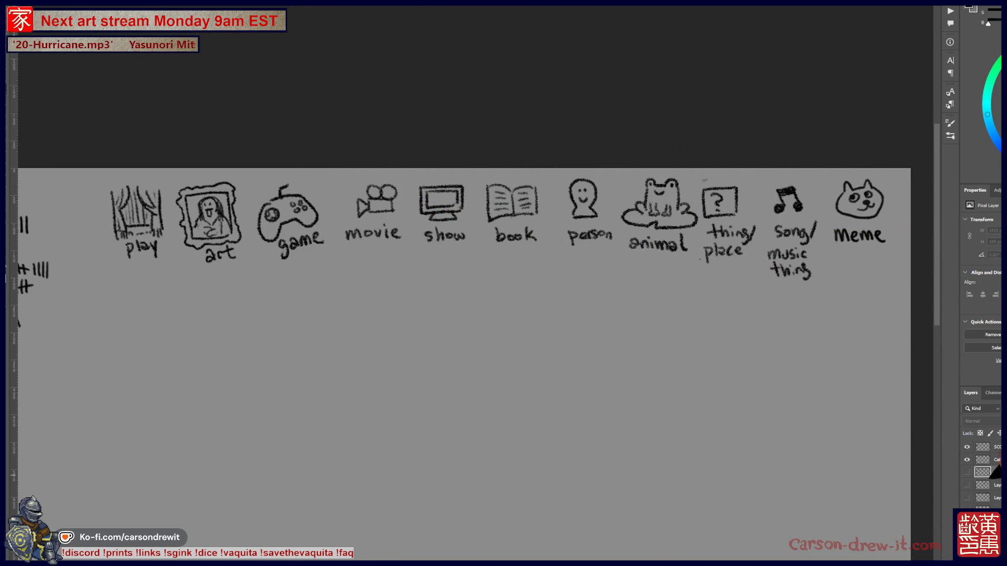
Step: Hide the people-and-arrows and hotdog-and-circle sketch layers
click(967, 472)
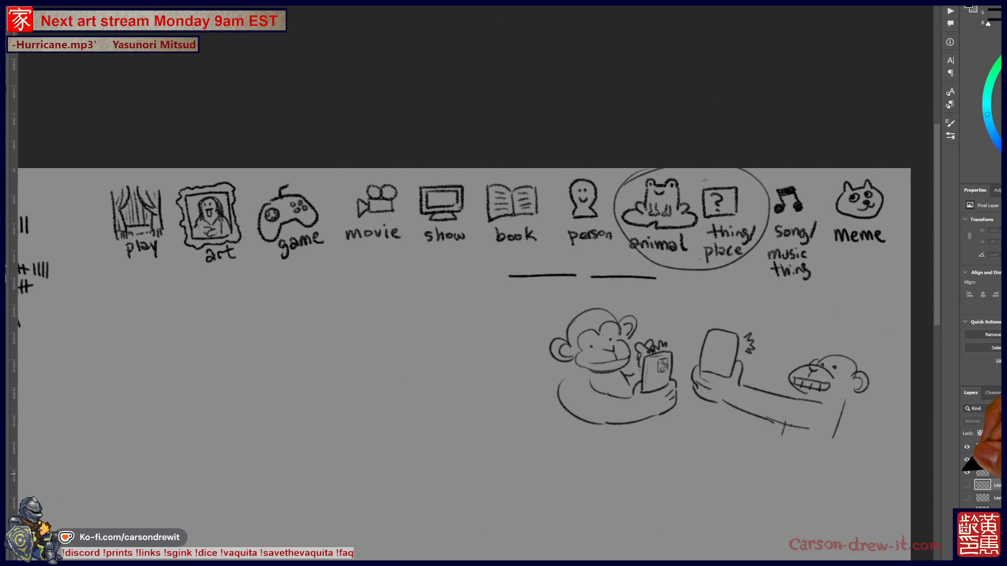
click(967, 486)
click(967, 486)
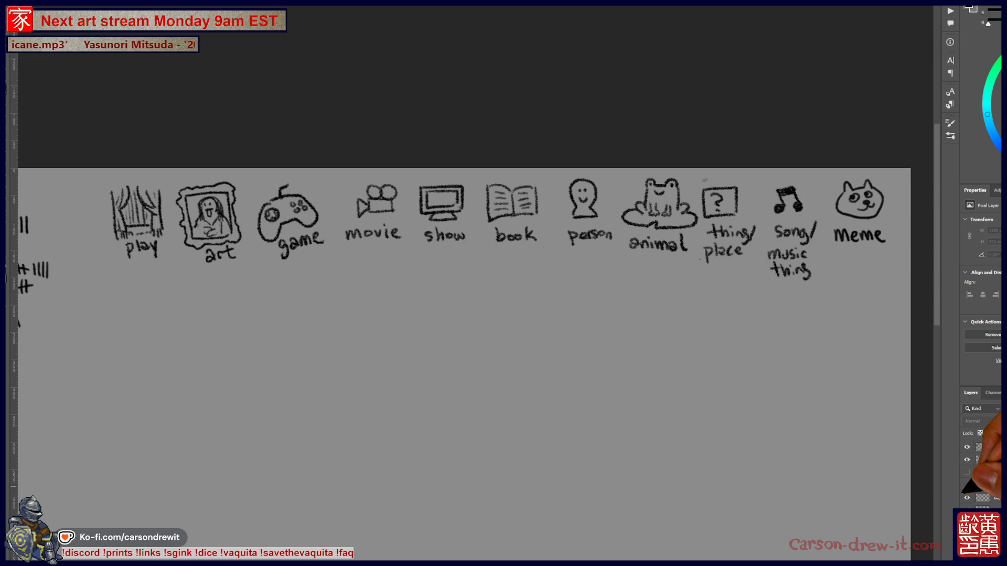
click(966, 472)
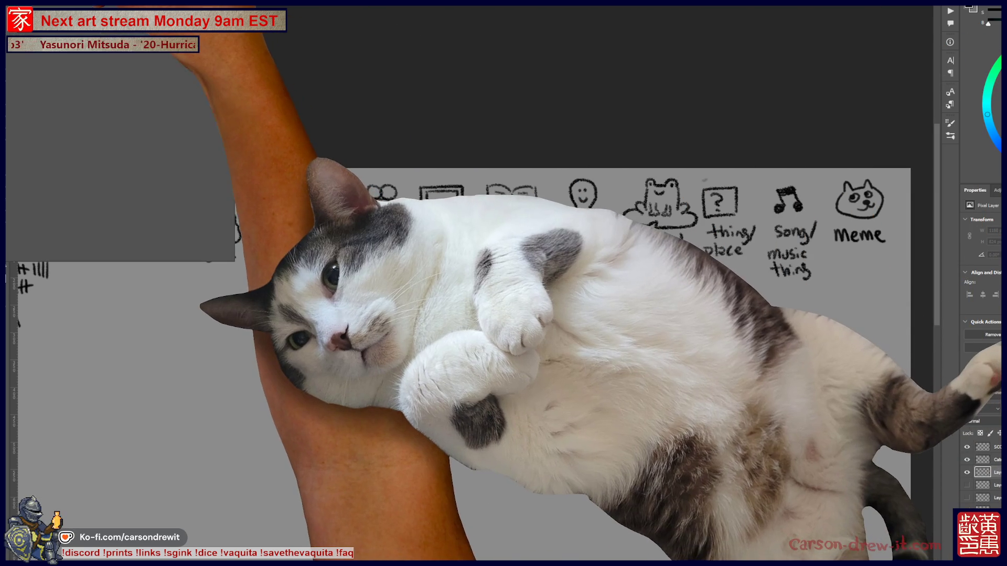
Step: Confirm the brush preset and draw a circle around the thing/place icon
click(47, 32)
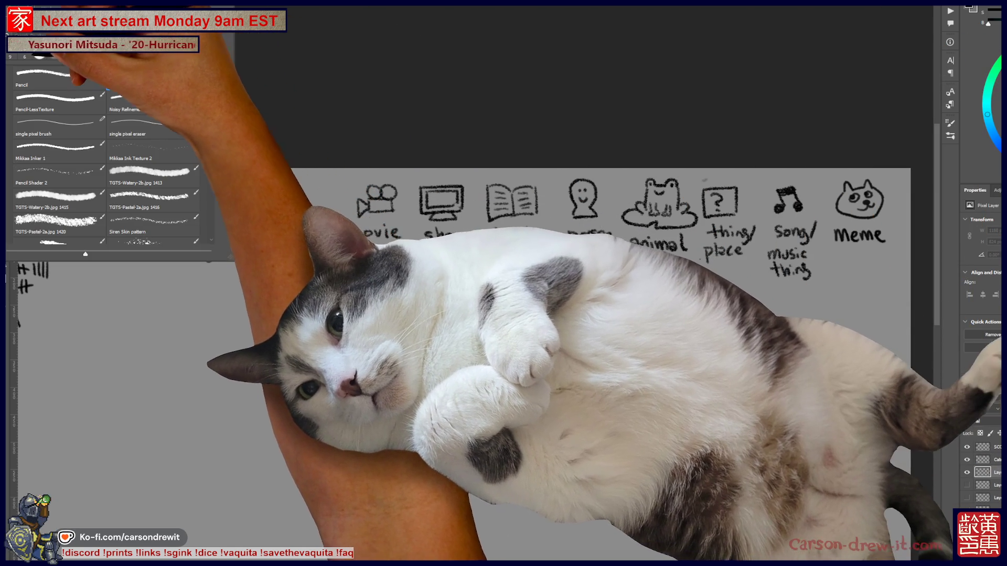
key(Return)
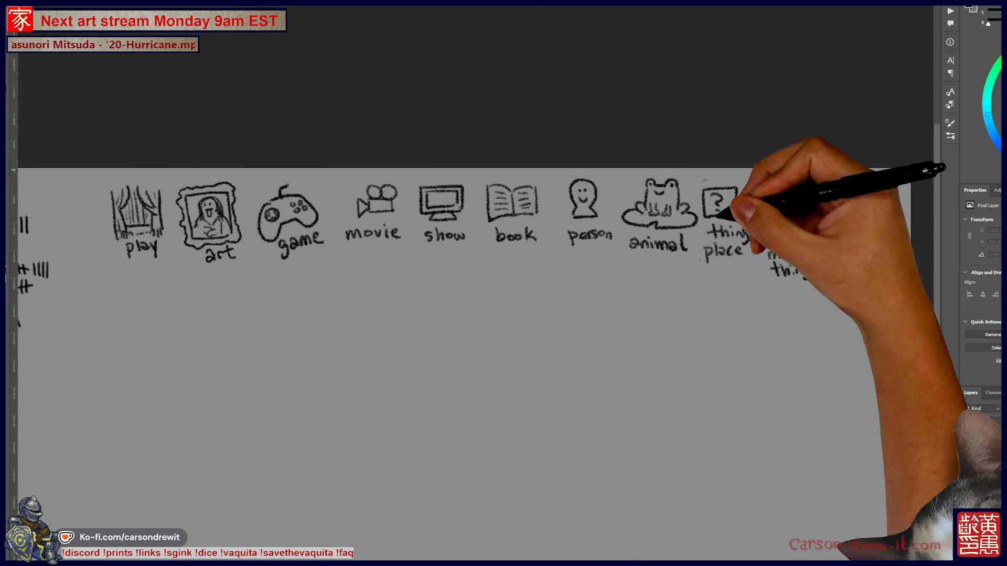
scroll(547, 253, up, 2)
mouse_move(472, 270)
mouse_down()
mouse_move(333, 236)
mouse_move(277, 265)
mouse_up()
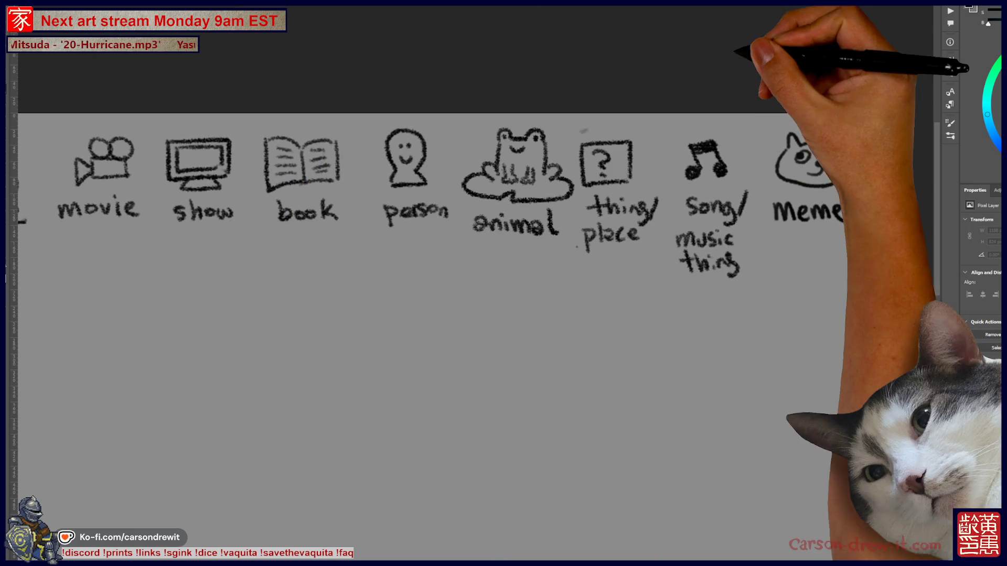
mouse_move(603, 122)
mouse_down()
mouse_move(613, 266)
mouse_move(605, 122)
mouse_up()
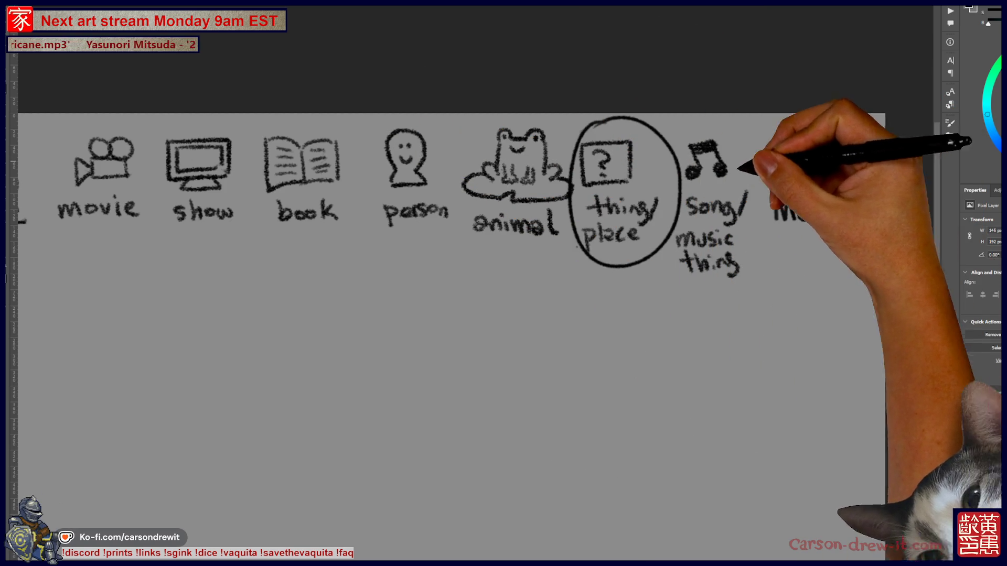
scroll(472, 276, down, 3)
scroll(560, 244, up, 2)
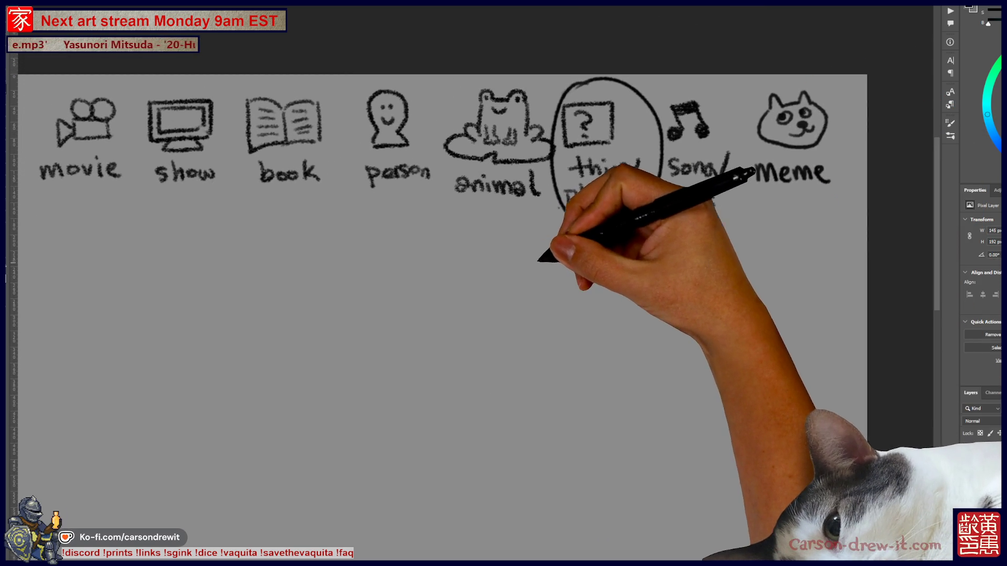
drag(738, 91, 739, 105)
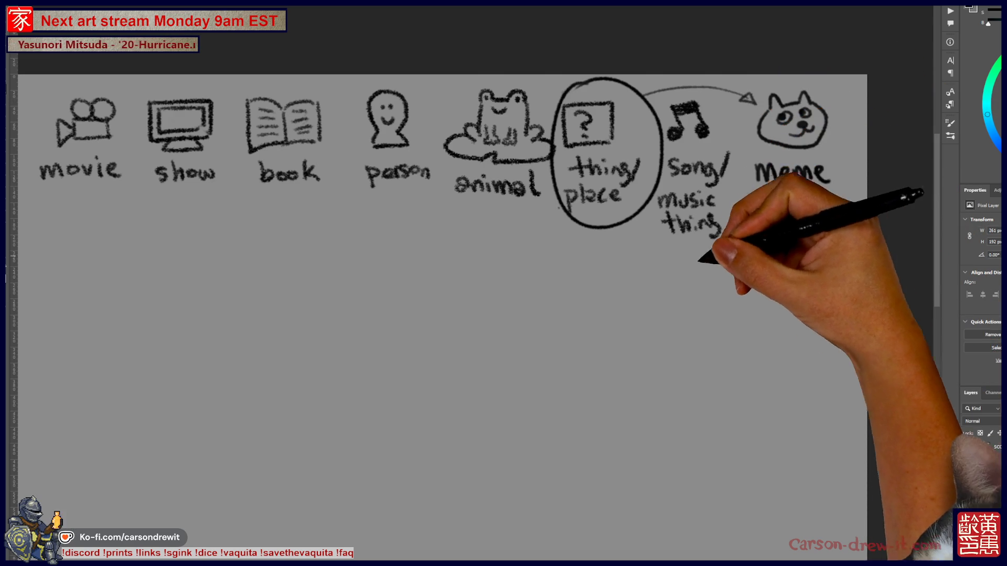
scroll(472, 315, right, 2)
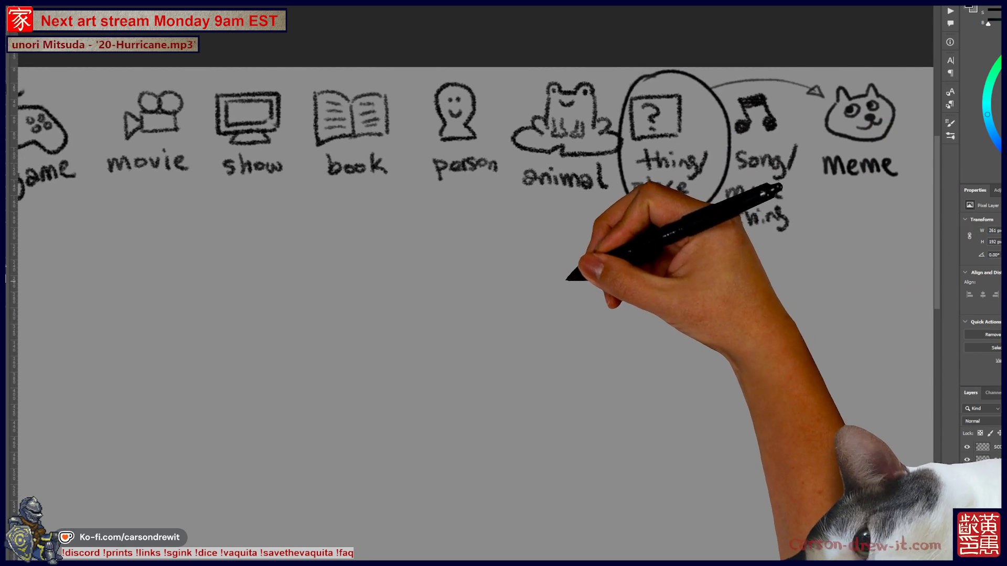
drag(565, 276, 592, 292)
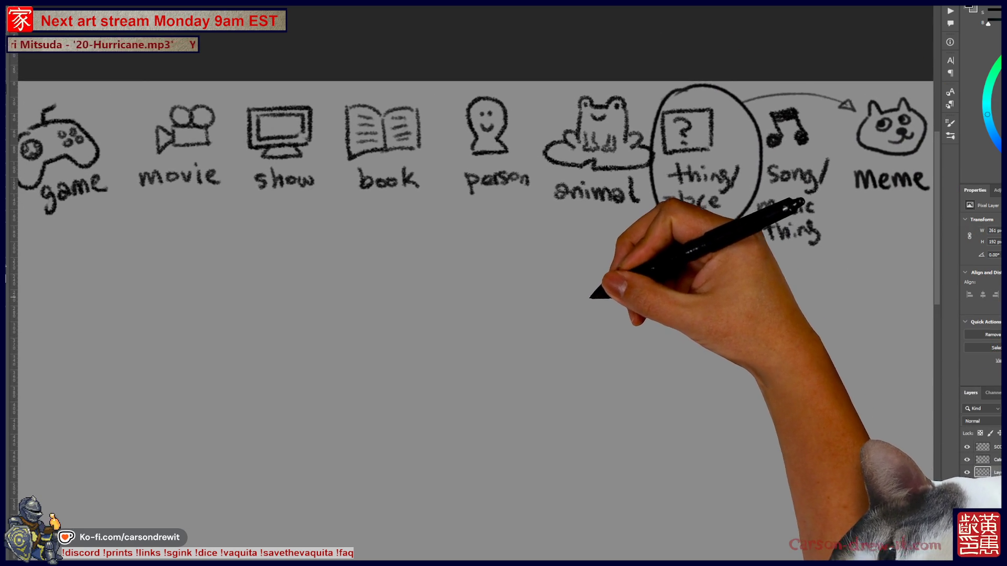
scroll(602, 286, down, 1)
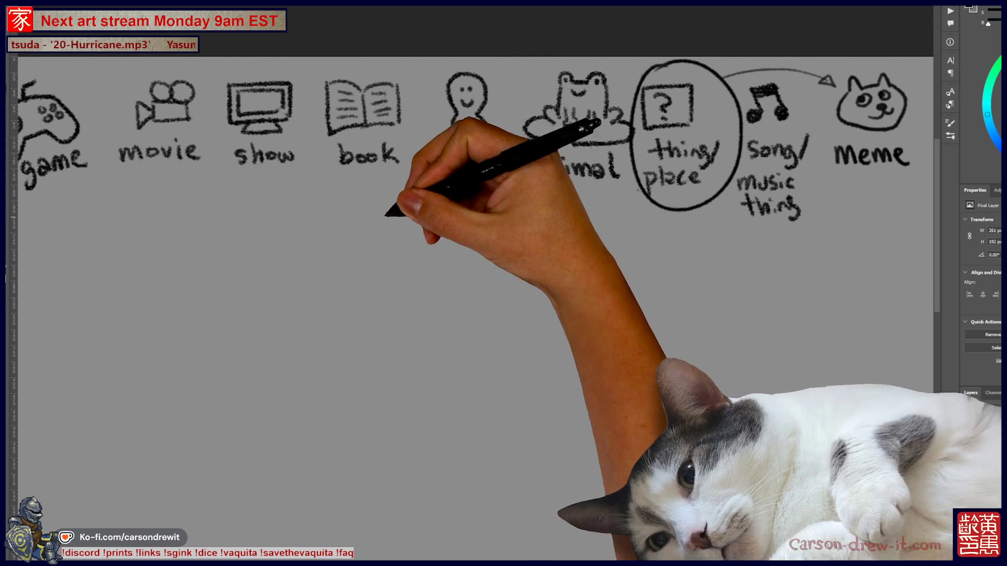
drag(410, 224, 608, 225)
Step: Add the second blank line, undo a trial stroke, and draw the computer monitor outline
mouse_move(606, 354)
mouse_down()
mouse_move(580, 286)
mouse_move(595, 366)
mouse_move(601, 314)
mouse_up()
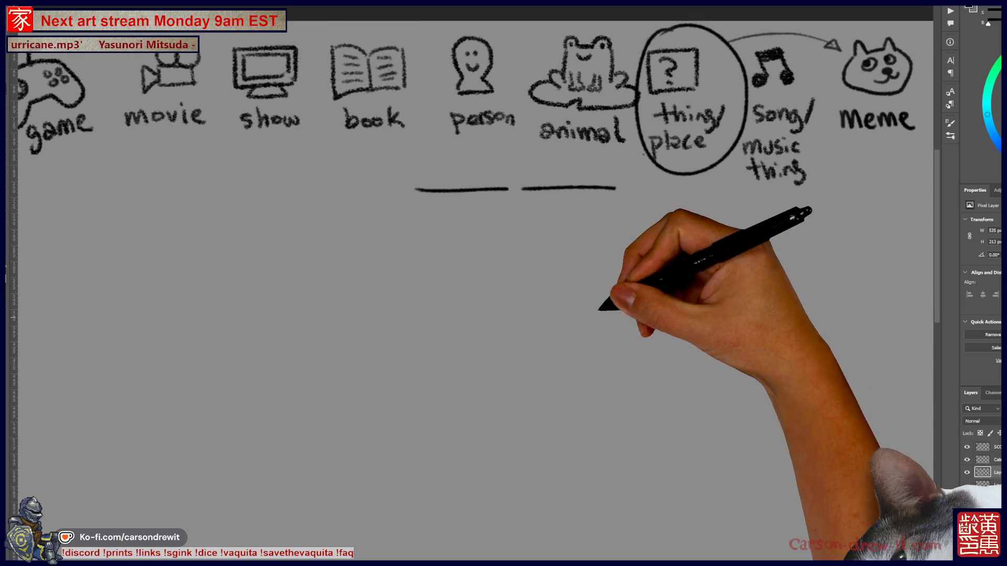
drag(449, 337, 346, 156)
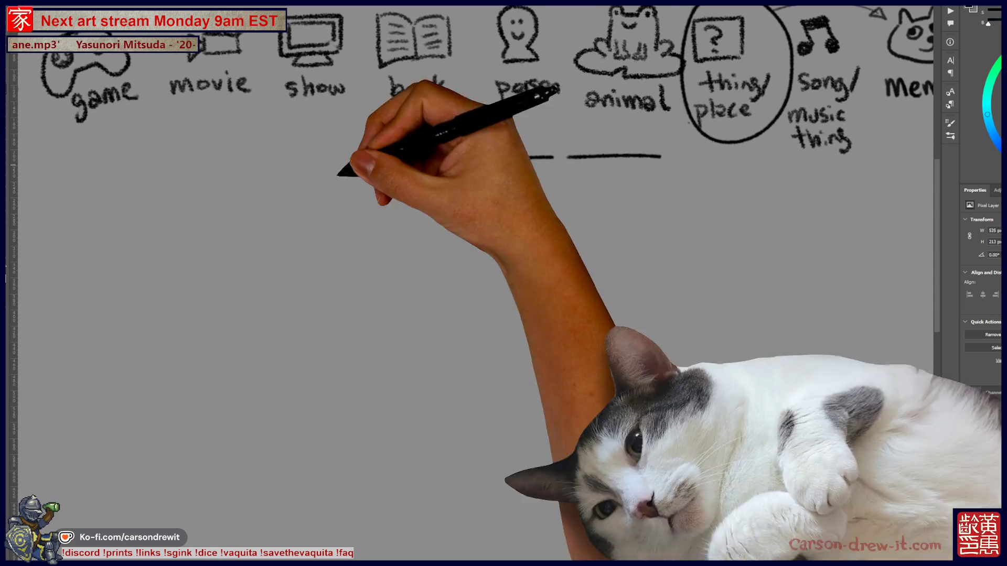
drag(422, 337, 472, 238)
key(ctrl+z)
mouse_move(429, 334)
mouse_down()
mouse_move(428, 299)
mouse_move(533, 209)
mouse_move(575, 314)
mouse_move(480, 335)
mouse_up()
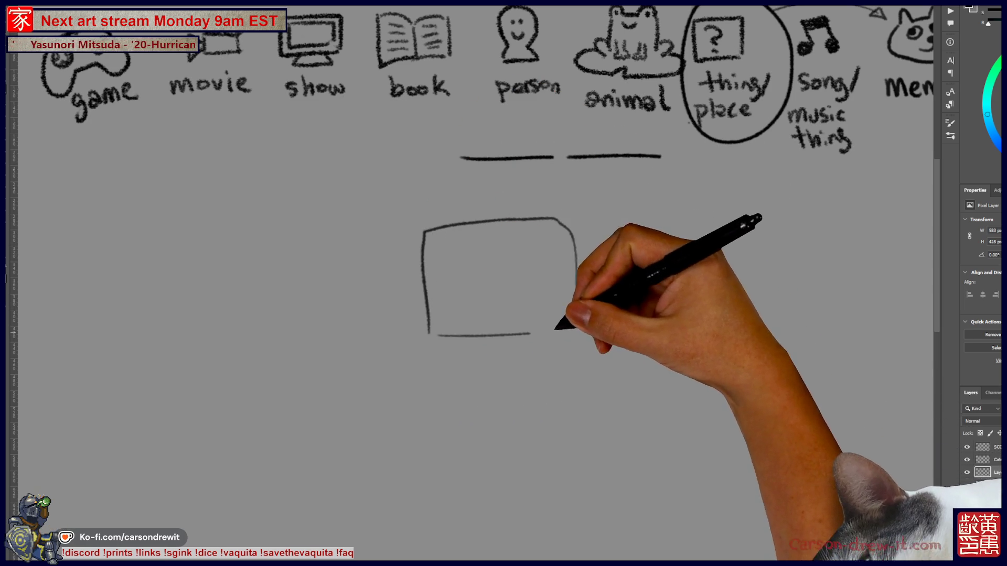
Step: Sketch the person's head, body and hand reaching to the keyboard under the monitor
drag(319, 310, 411, 381)
drag(331, 311, 320, 378)
drag(405, 355, 475, 348)
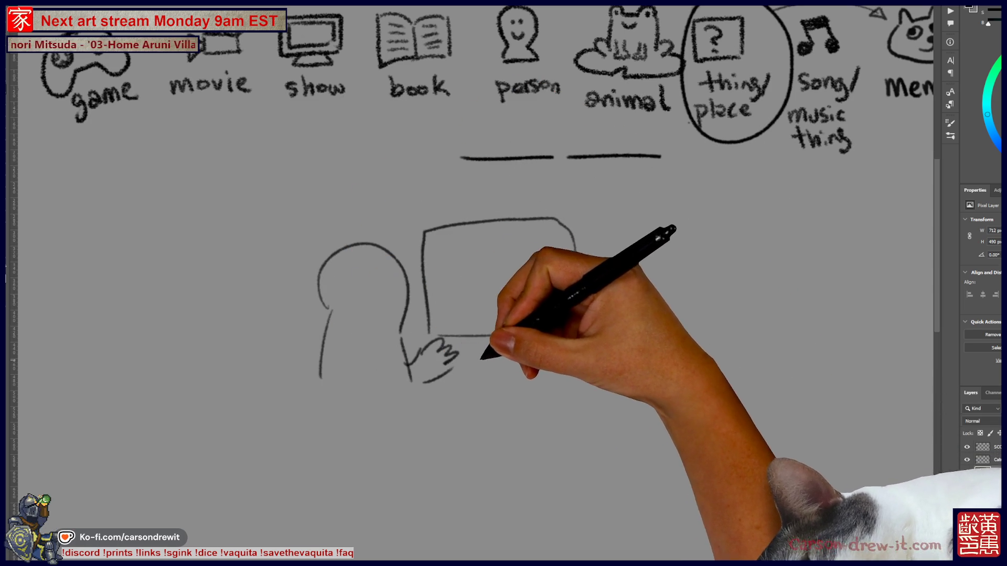
mouse_move(537, 352)
mouse_down()
mouse_move(528, 367)
mouse_move(440, 380)
mouse_up()
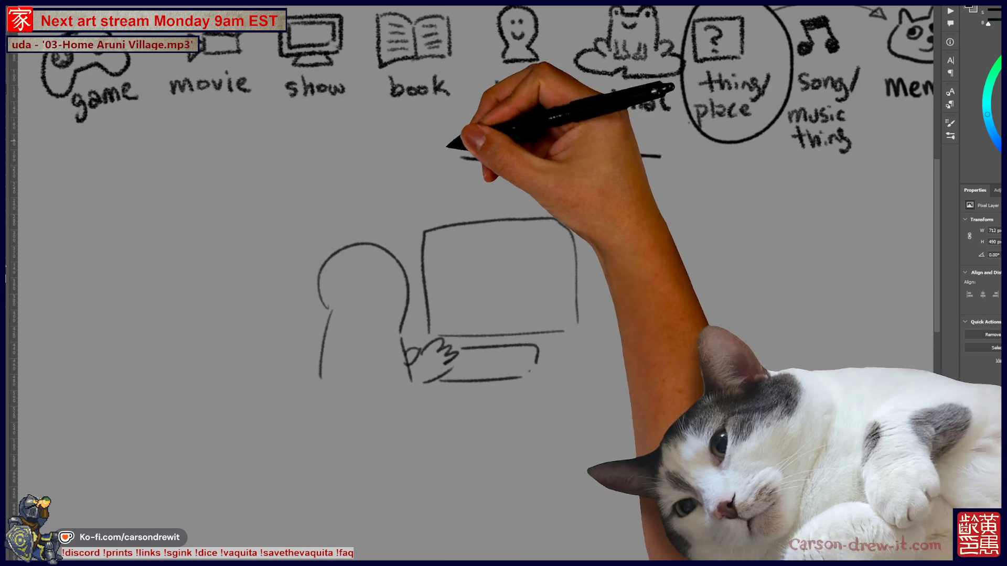
Step: Ring the blank lines in a speech bubble and draw a profile face with text lines on screen
mouse_move(483, 157)
mouse_down()
mouse_move(464, 170)
mouse_move(492, 224)
mouse_move(523, 251)
mouse_up()
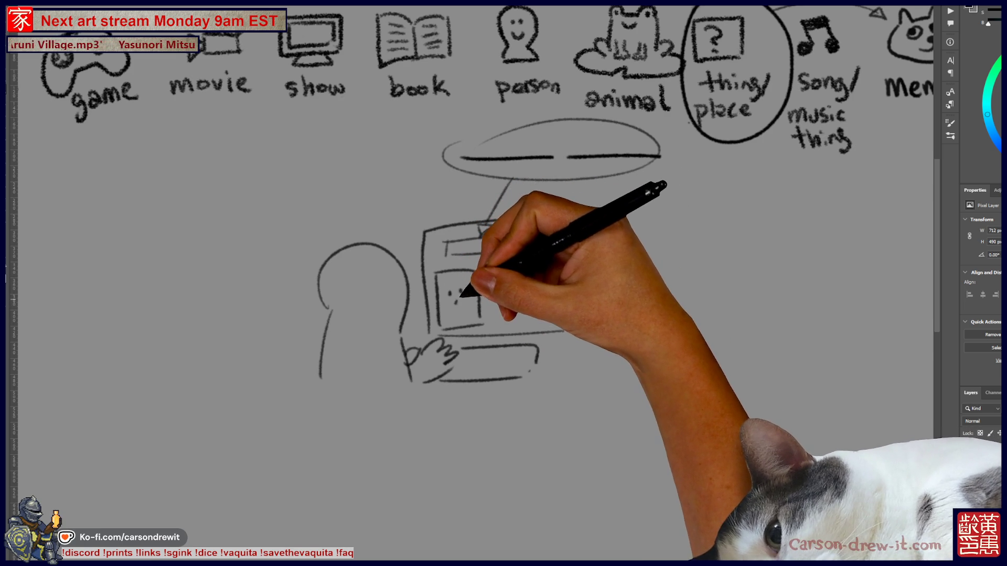
drag(442, 298, 472, 284)
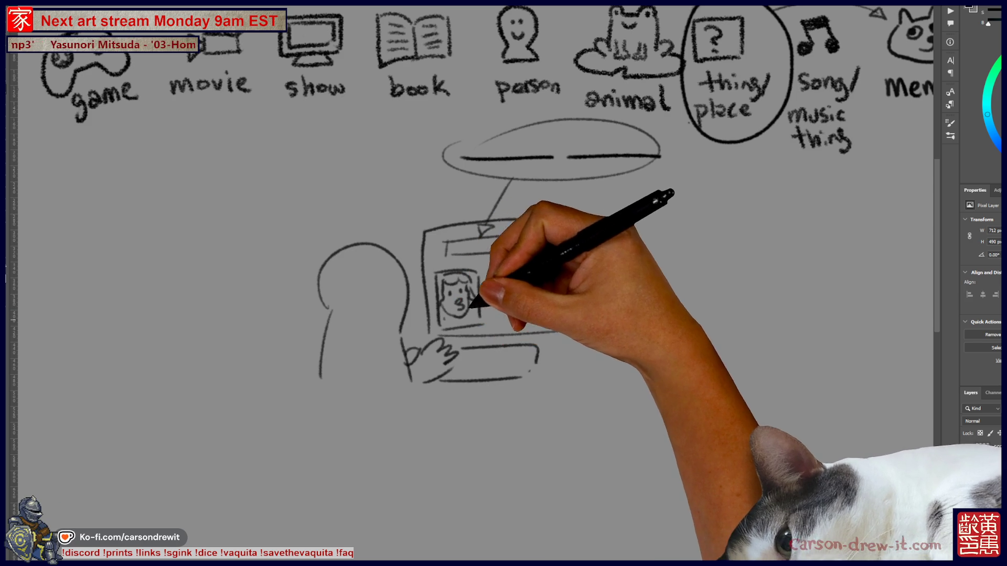
mouse_move(492, 269)
mouse_down()
mouse_move(516, 269)
mouse_move(519, 282)
mouse_up()
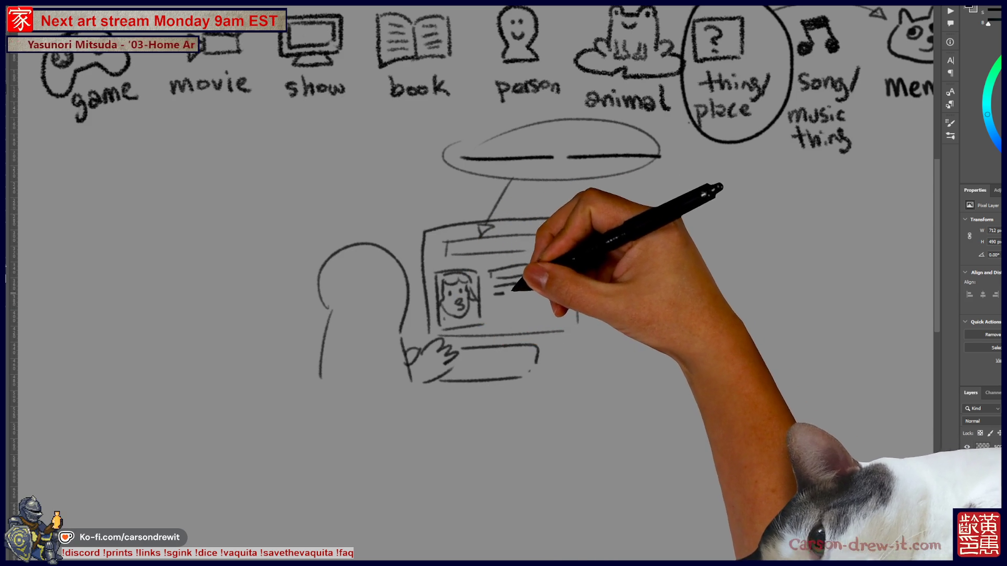
drag(596, 370, 499, 381)
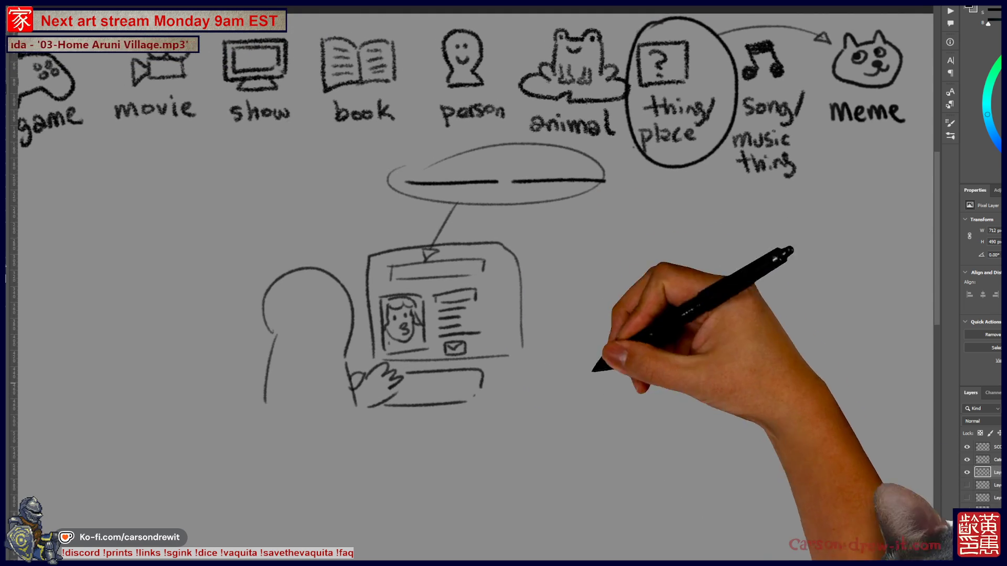
Step: Draw the person's eye and recentre the view on the speech bubble
drag(337, 303, 332, 306)
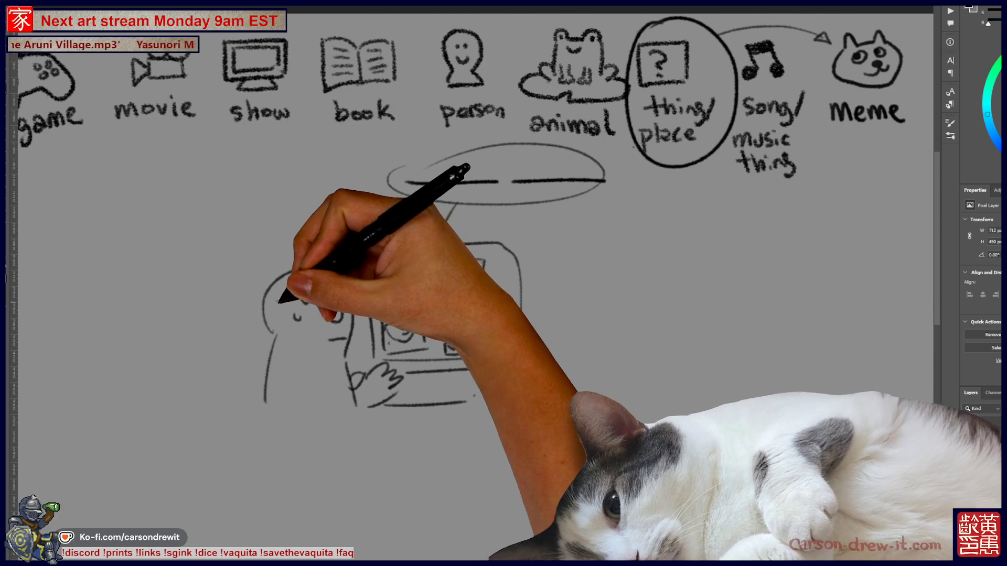
drag(310, 319, 489, 321)
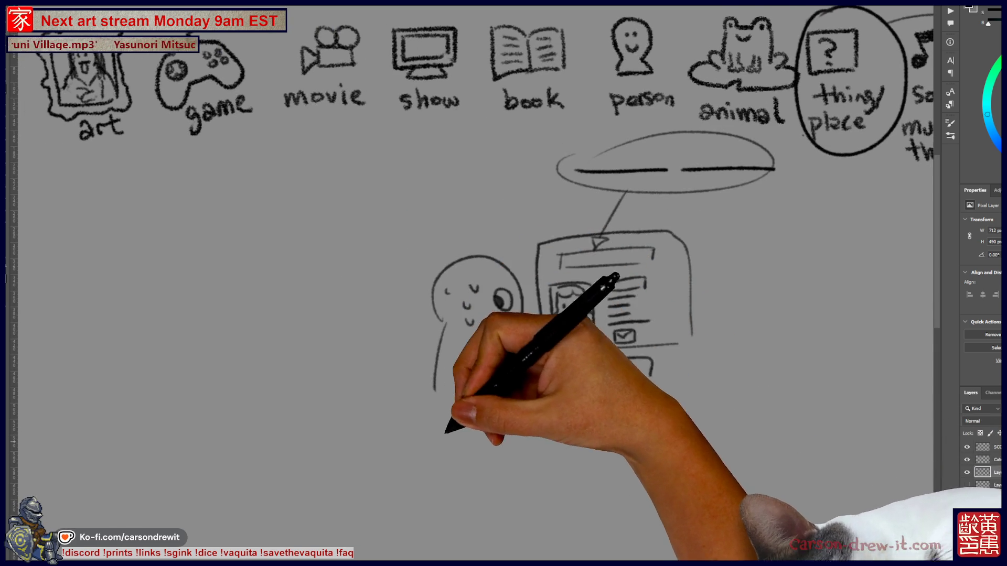
drag(453, 421, 409, 441)
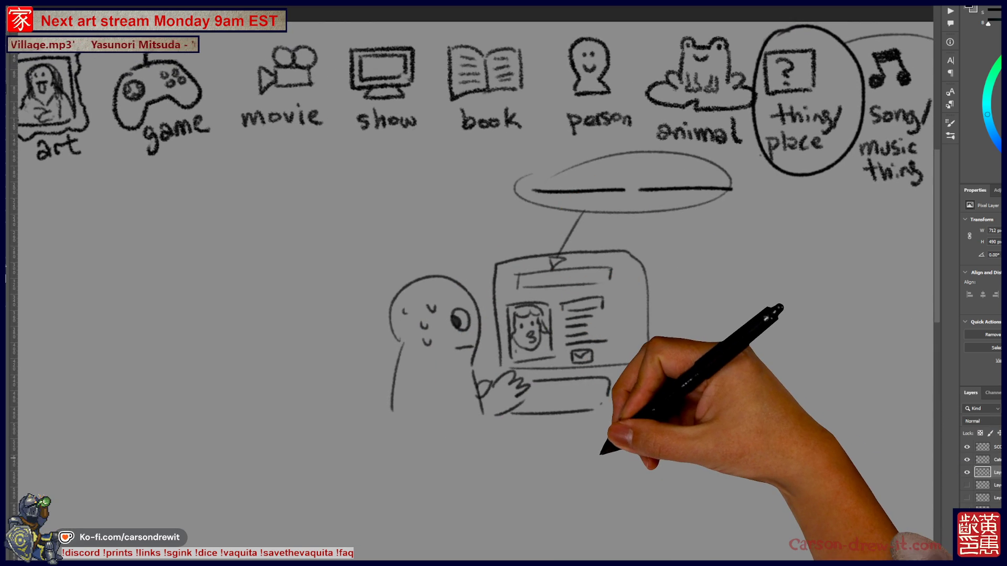
scroll(602, 449, down, 3)
scroll(530, 412, up, 3)
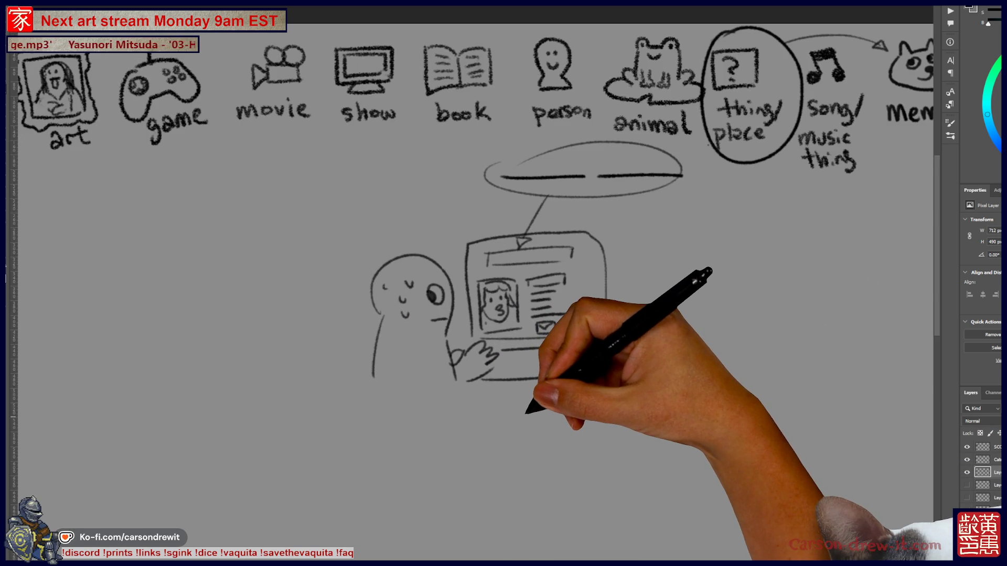
drag(522, 382, 474, 406)
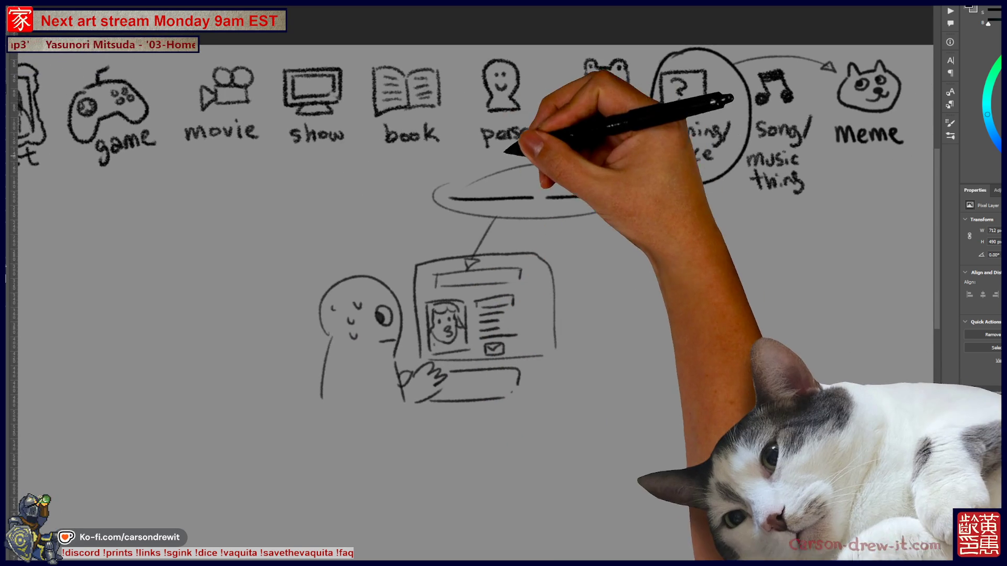
Step: Lengthen the first blank line, draw an arrow up to the person icon, undoing a stray arc
drag(450, 197, 535, 196)
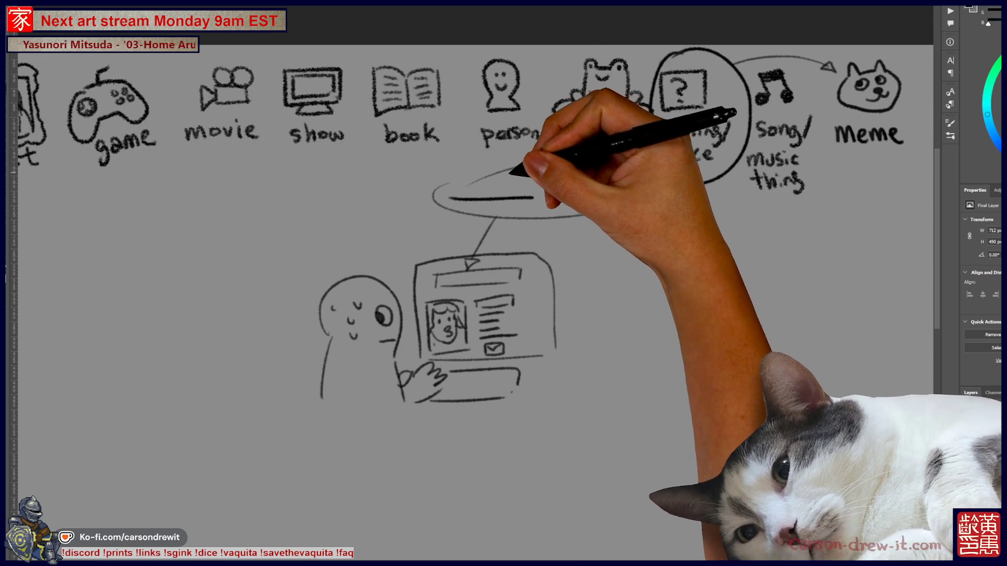
mouse_move(517, 134)
mouse_down()
mouse_move(483, 151)
mouse_move(507, 151)
mouse_up()
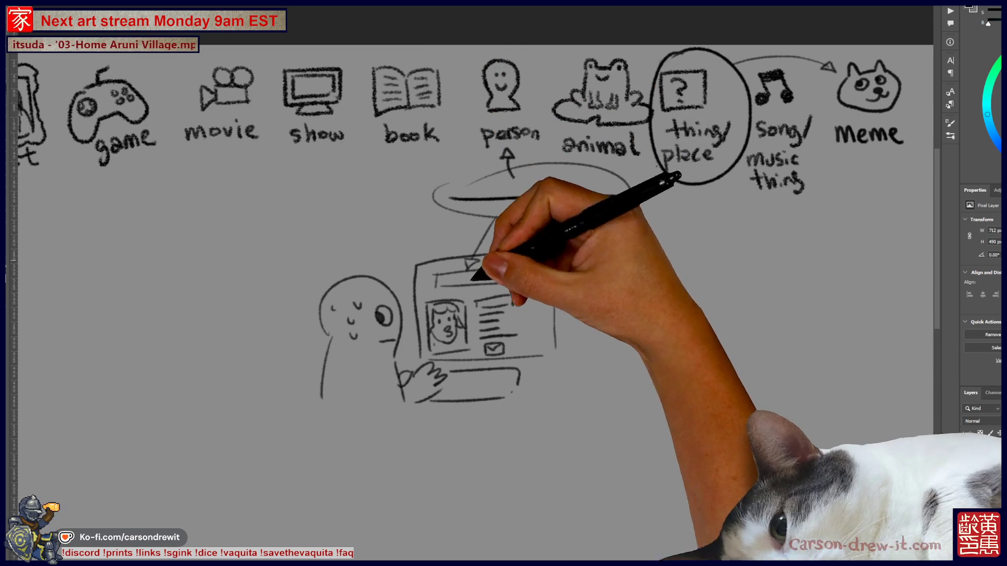
scroll(472, 236, down, 2)
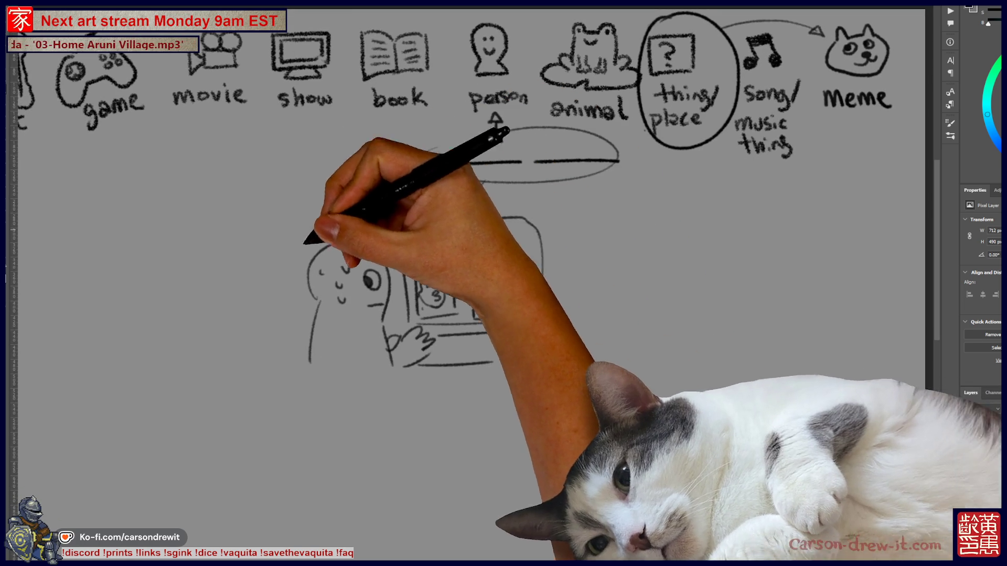
scroll(472, 236, left, 3)
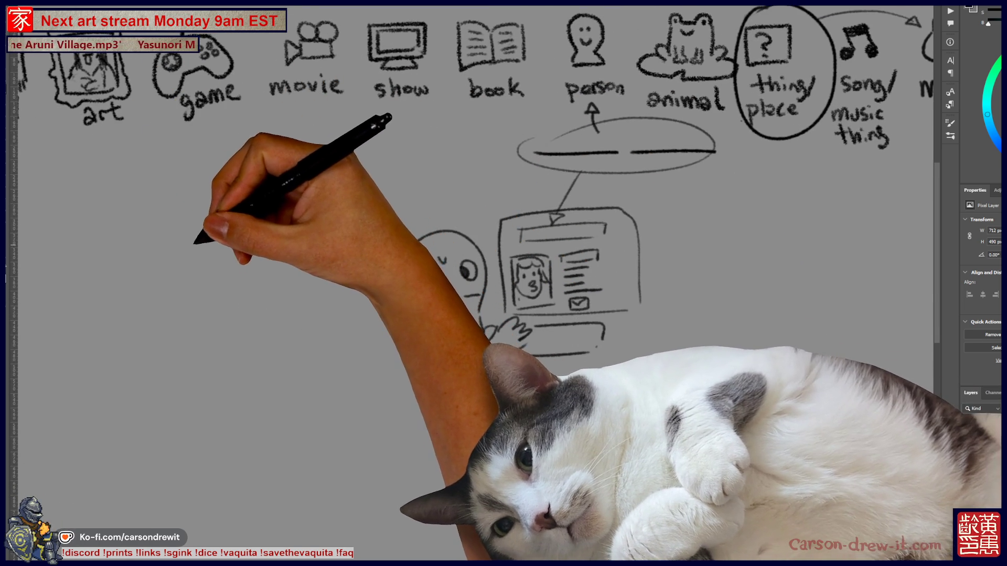
drag(192, 237, 236, 229)
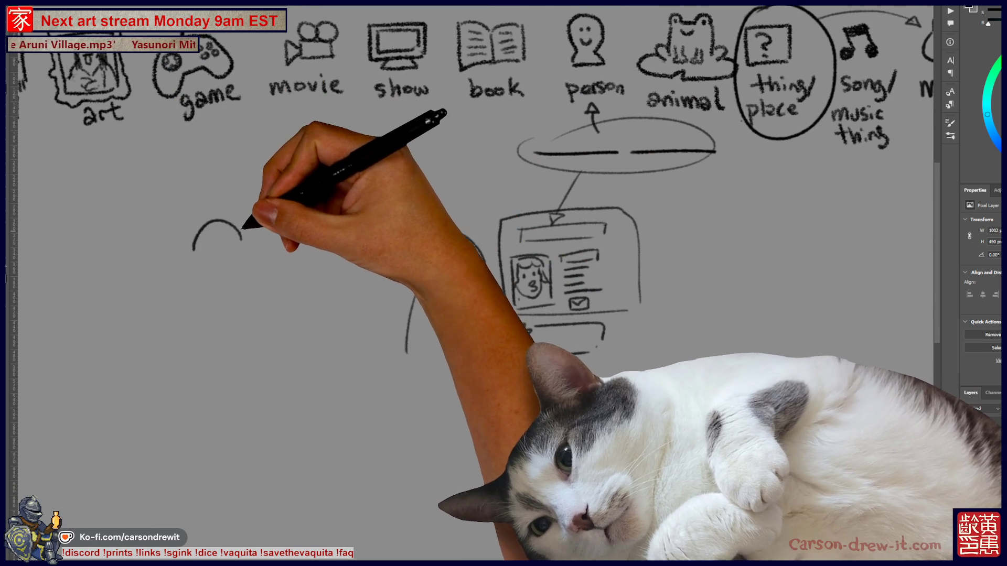
key(ctrl+z)
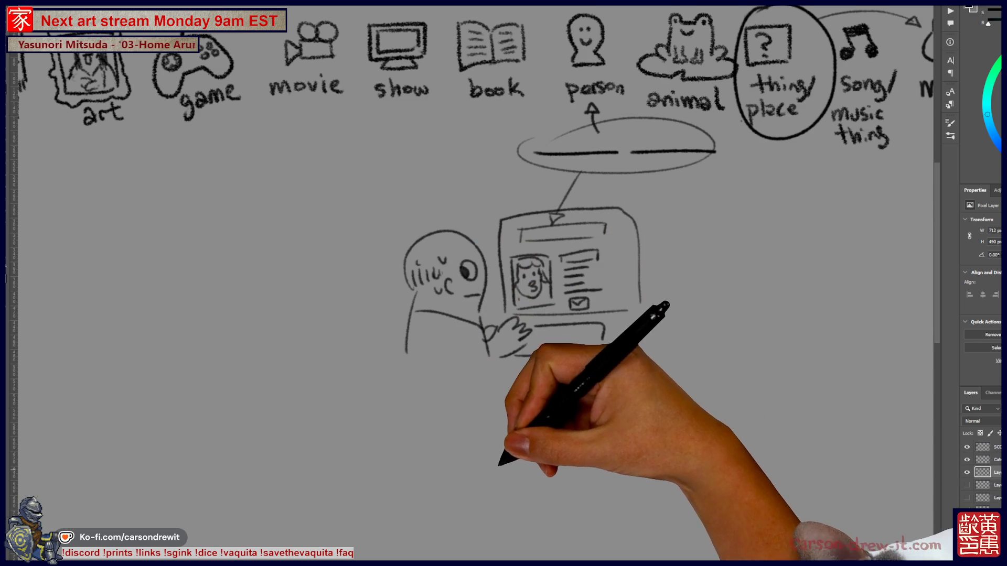
drag(504, 283, 460, 295)
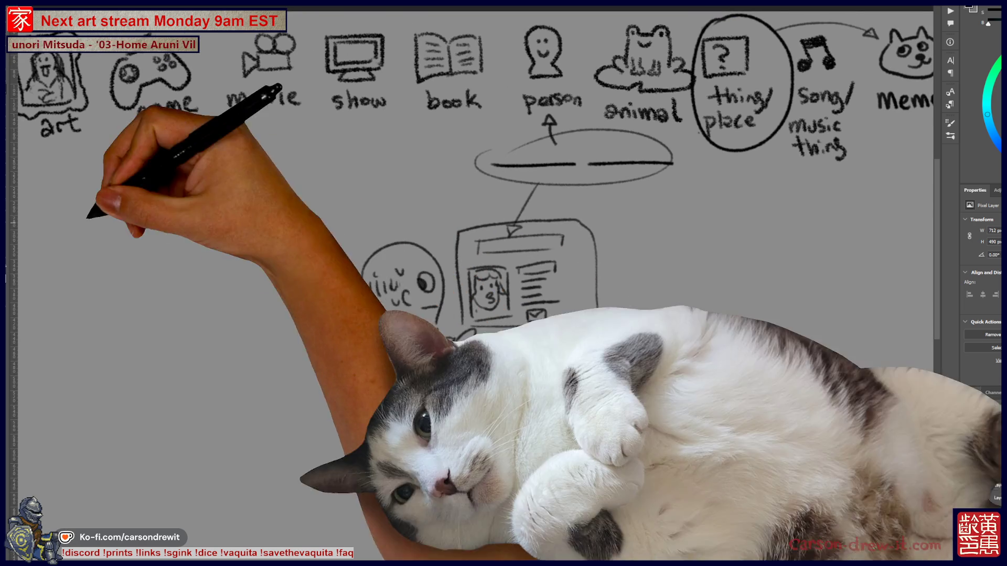
Step: Draw the couch's back, seat, arm and leg with a reclining figure's head and face on it
mouse_move(108, 341)
mouse_down()
mouse_move(236, 323)
mouse_move(256, 365)
mouse_up()
drag(102, 397, 237, 381)
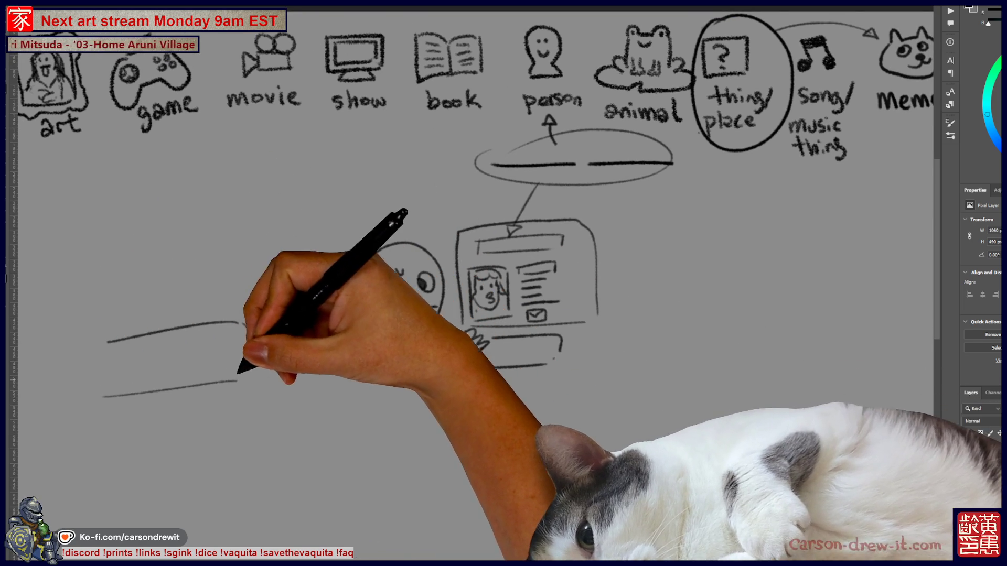
drag(157, 305, 189, 323)
mouse_move(72, 310)
mouse_down()
mouse_move(170, 297)
mouse_move(221, 314)
mouse_up()
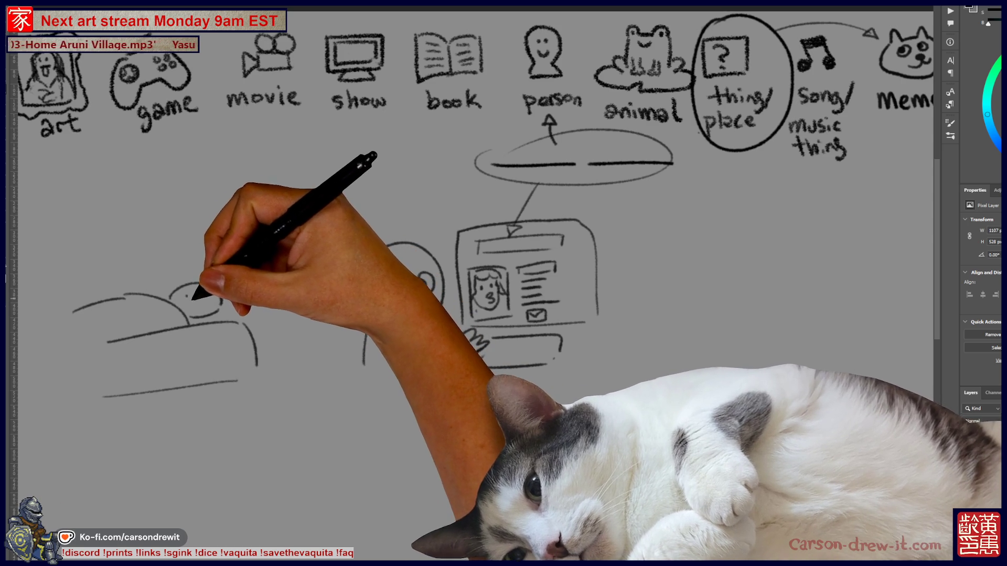
mouse_move(191, 295)
mouse_down()
mouse_move(209, 304)
mouse_move(168, 285)
mouse_up()
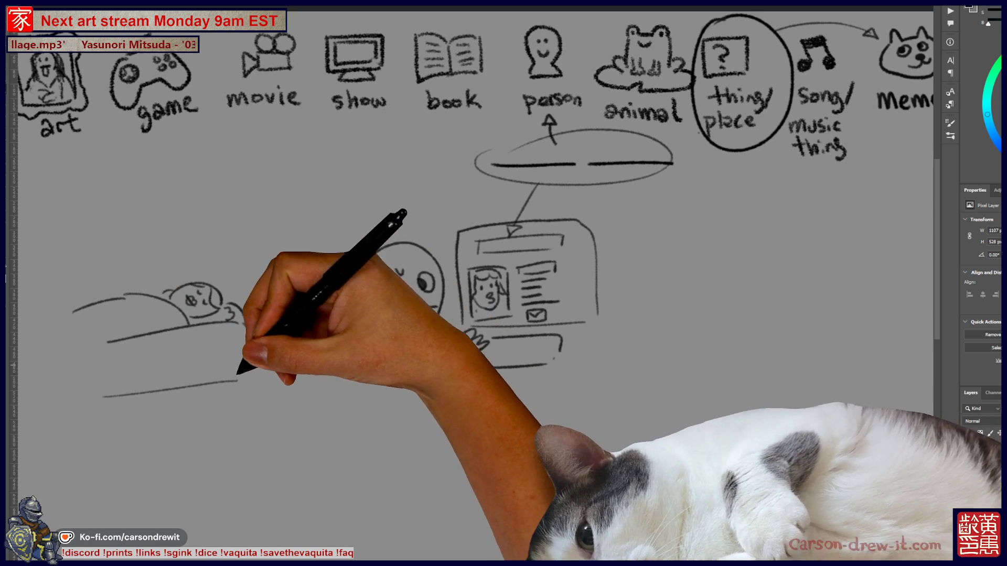
scroll(248, 358, down, 1)
drag(93, 384, 94, 400)
scroll(464, 260, down, 1)
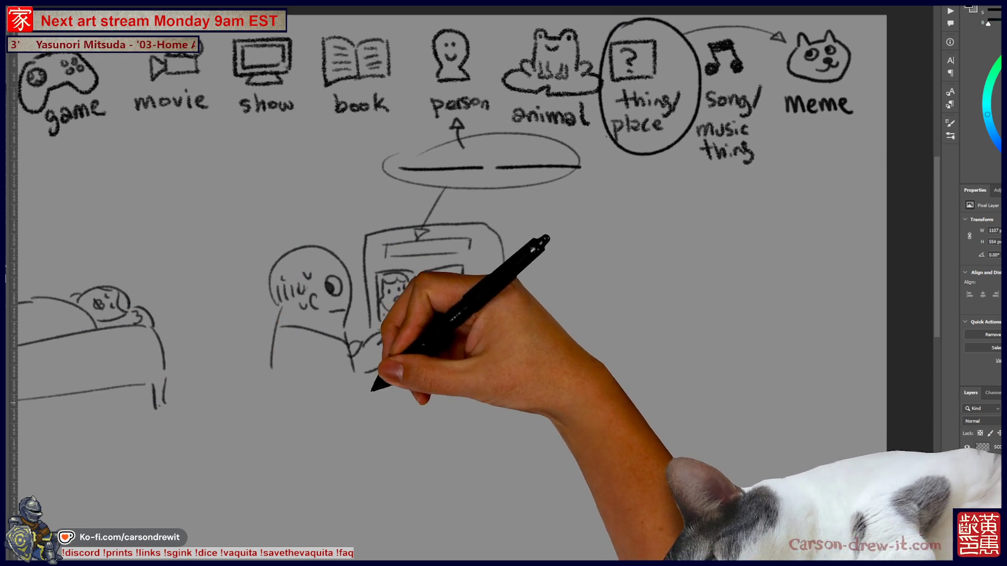
scroll(472, 283, up, 1)
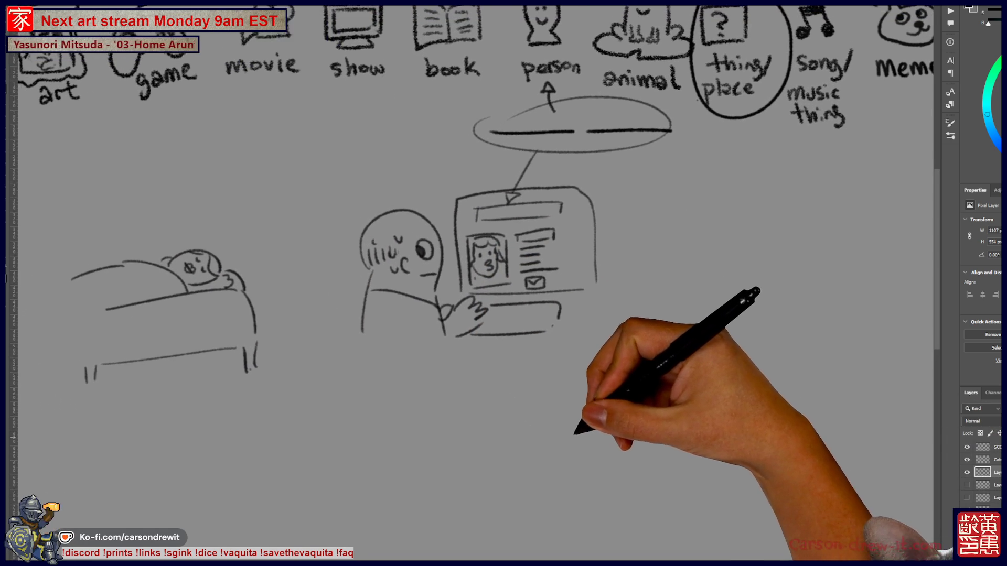
Step: Add the tablet lines and a face with an eye, then hide the couch-and-tablet scene
drag(272, 181, 287, 324)
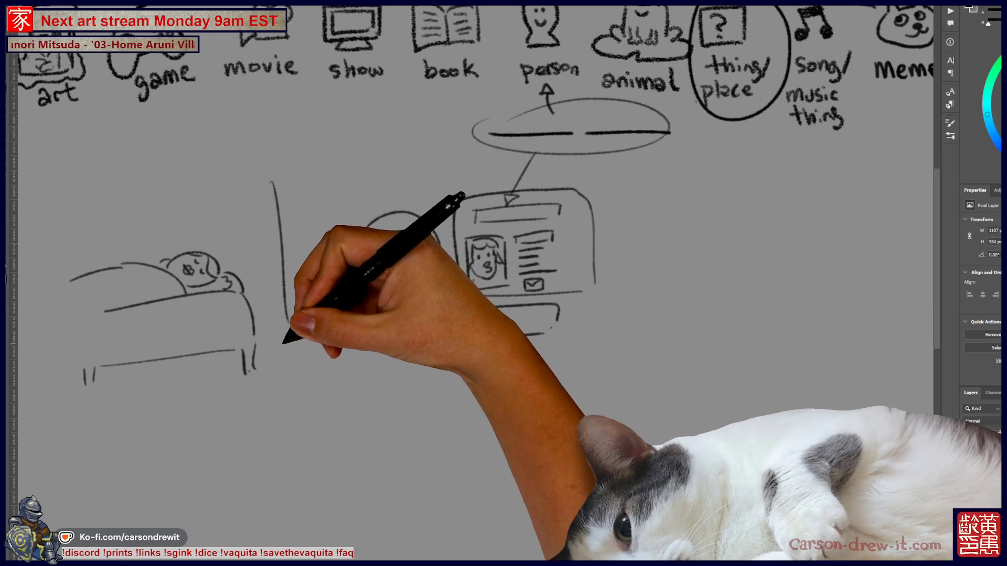
drag(169, 401, 285, 356)
drag(370, 236, 417, 261)
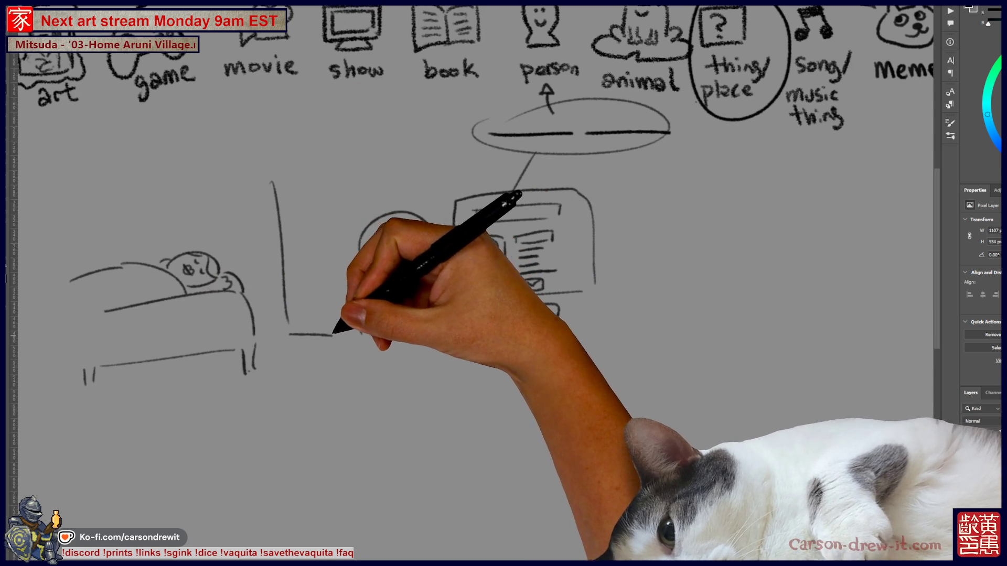
scroll(405, 421, up, 1)
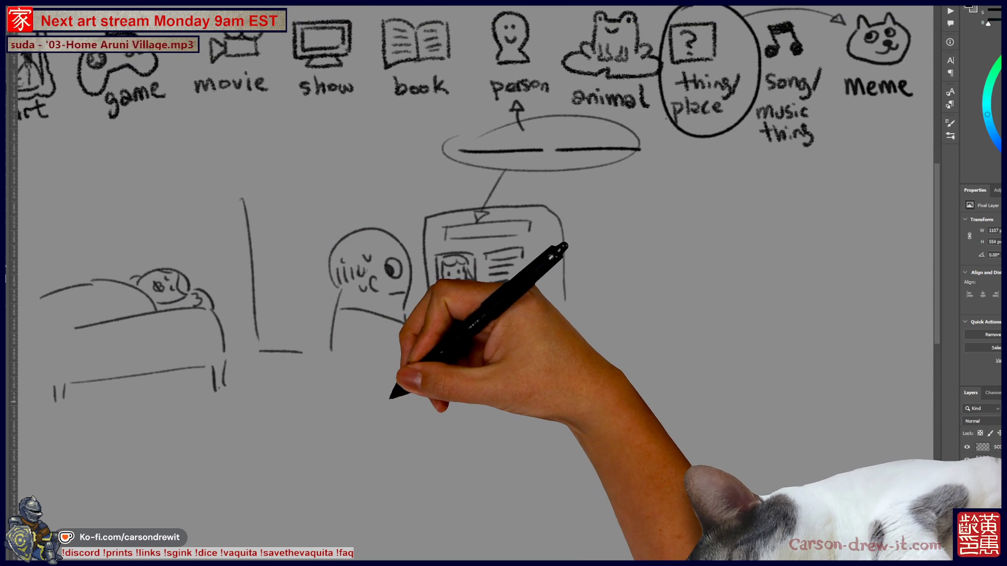
scroll(473, 283, down, 1)
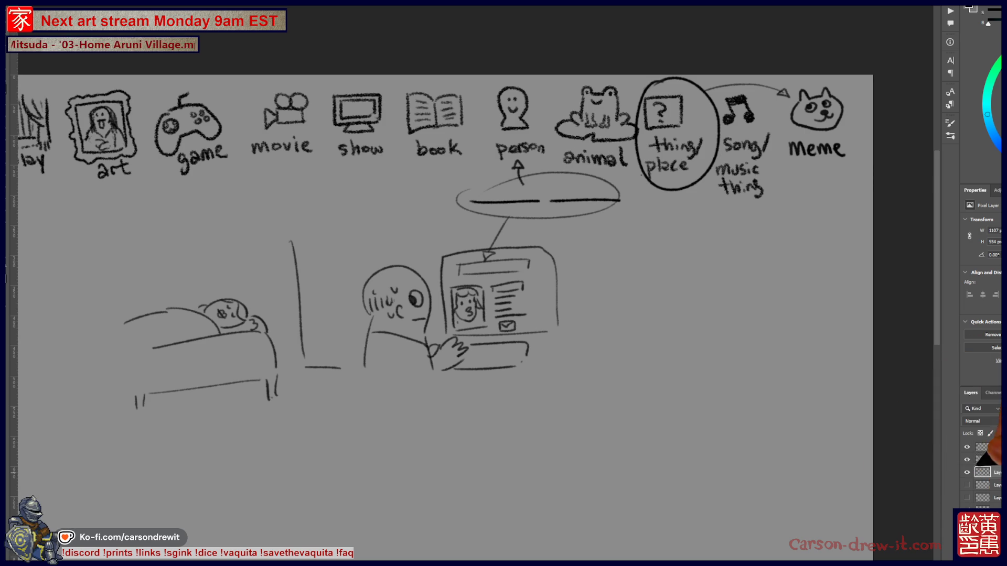
key(Delete)
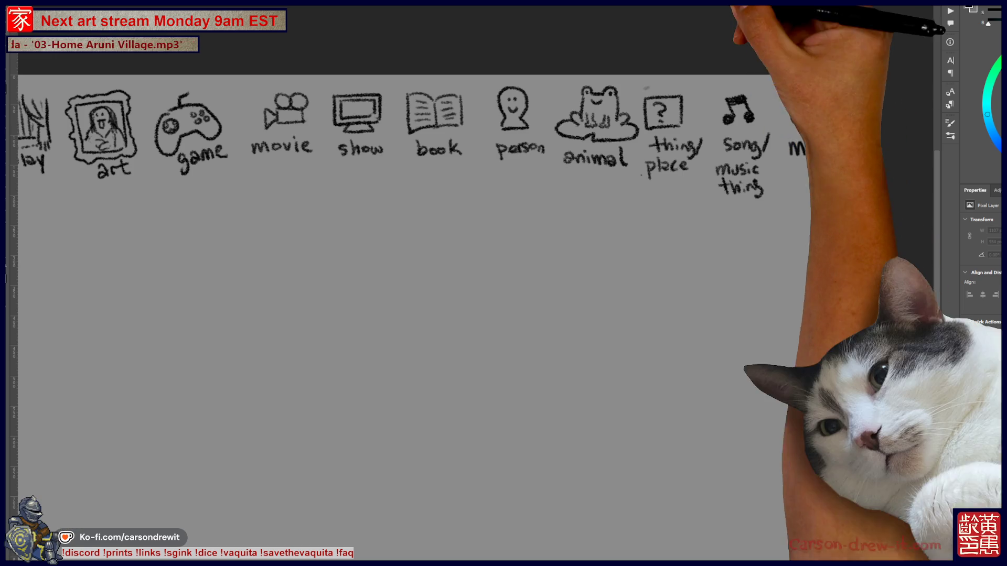
Step: Dismiss the hidden-layer warning and draw a circle around the person icon
click(697, 163)
key(Return)
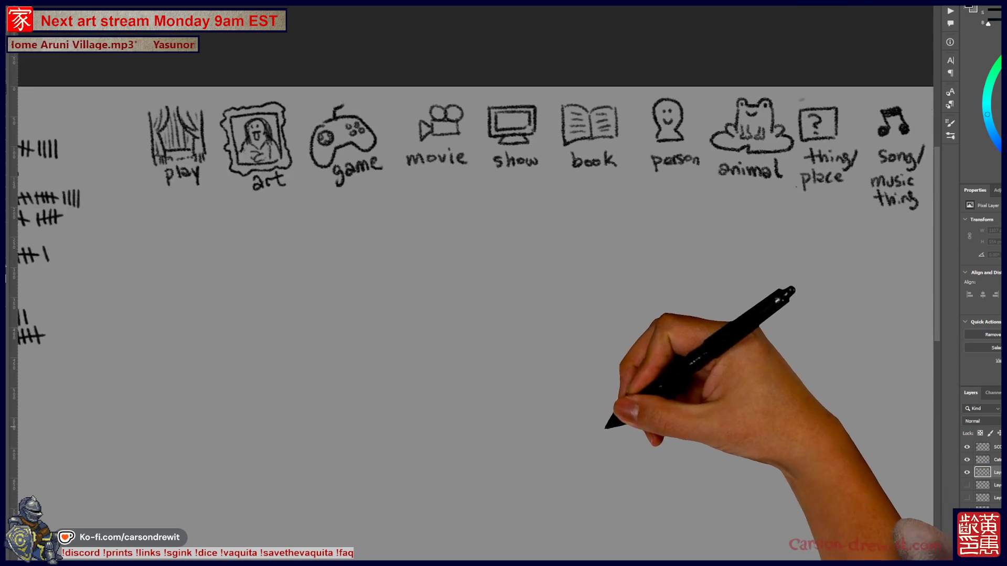
scroll(472, 316, up, 3)
mouse_move(618, 130)
mouse_down()
mouse_move(574, 164)
mouse_move(622, 117)
mouse_up()
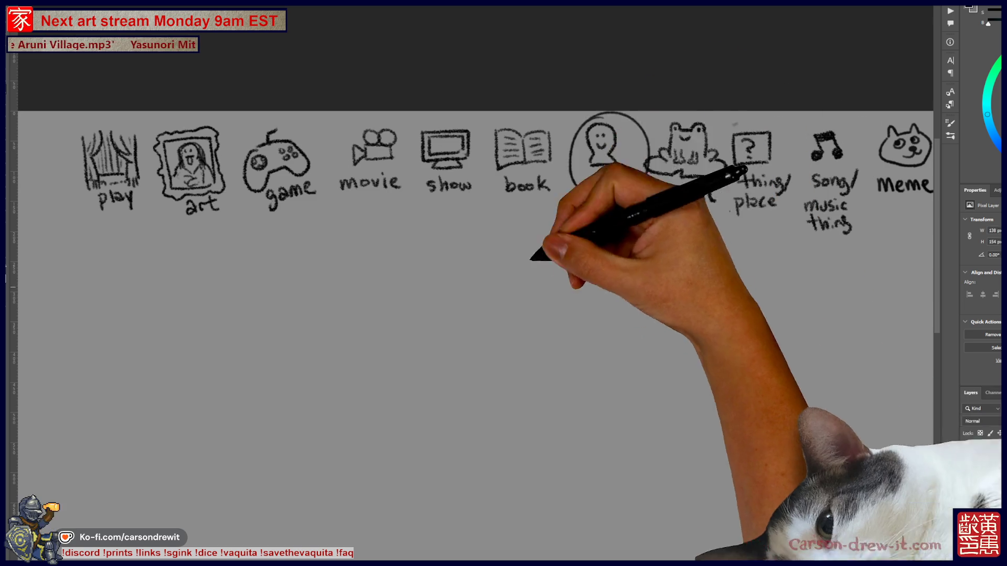
Step: Draw two short blank answer lines under the icons and start a new head outline below
drag(495, 241, 572, 242)
drag(585, 244, 655, 246)
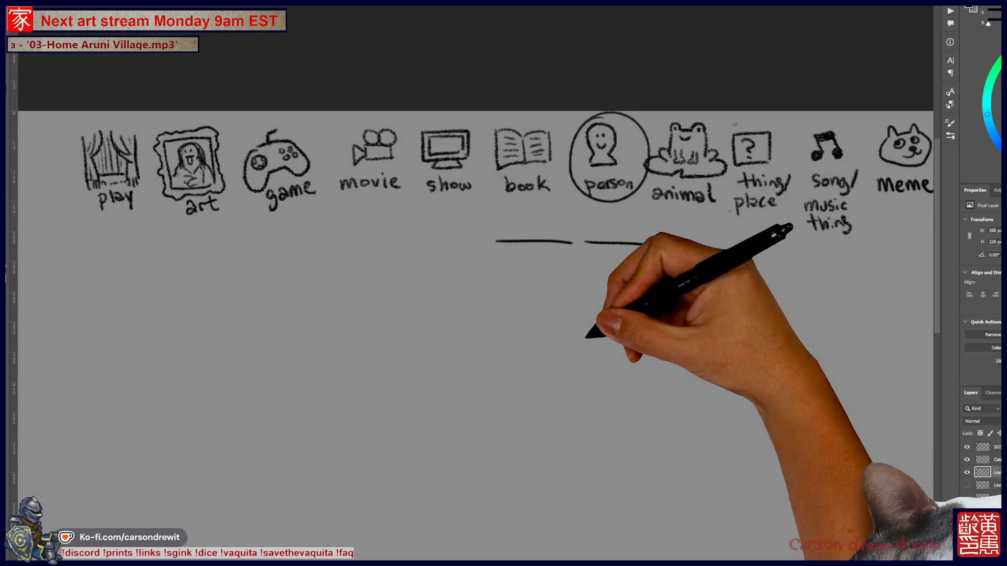
drag(581, 303, 561, 354)
Step: Outline the seated figure's head, shoulders and body with a base line and crossed legs
drag(580, 301, 607, 307)
mouse_move(555, 350)
mouse_down()
mouse_move(514, 417)
mouse_move(559, 456)
mouse_up()
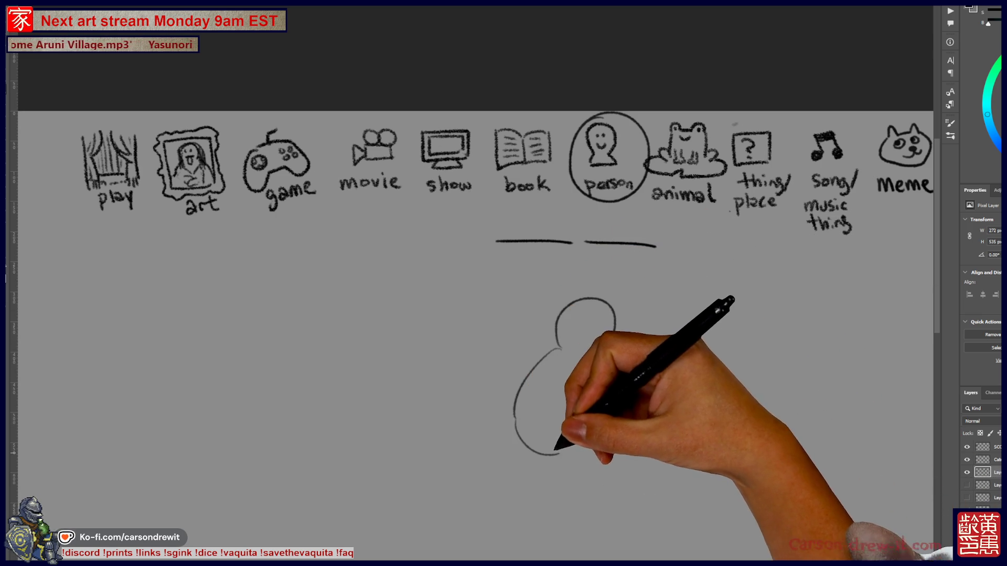
drag(607, 307, 613, 346)
drag(555, 464, 627, 463)
scroll(602, 450, down, 5)
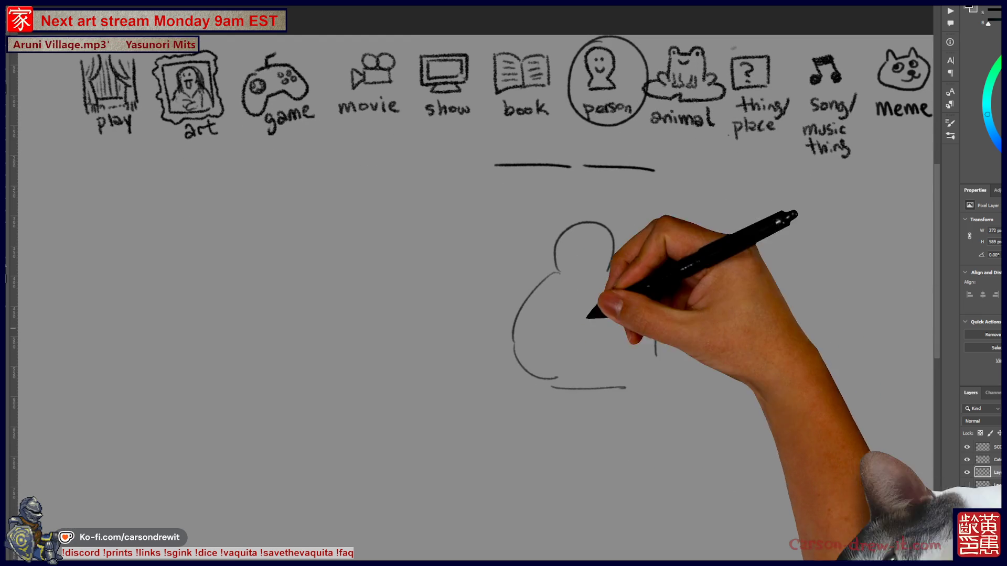
drag(633, 397, 634, 425)
drag(573, 387, 633, 426)
mouse_move(614, 460)
mouse_down()
mouse_move(580, 394)
mouse_move(618, 484)
mouse_move(644, 445)
mouse_move(622, 470)
mouse_move(625, 497)
mouse_up()
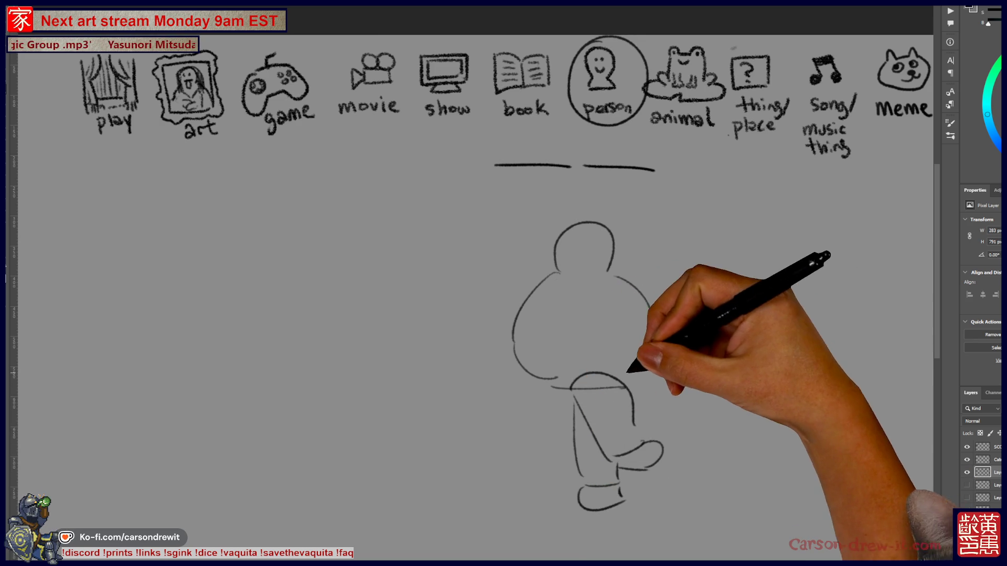
Step: Add crossed arms and hands on the torso, a neck curve and first hair strokes
drag(539, 335, 604, 313)
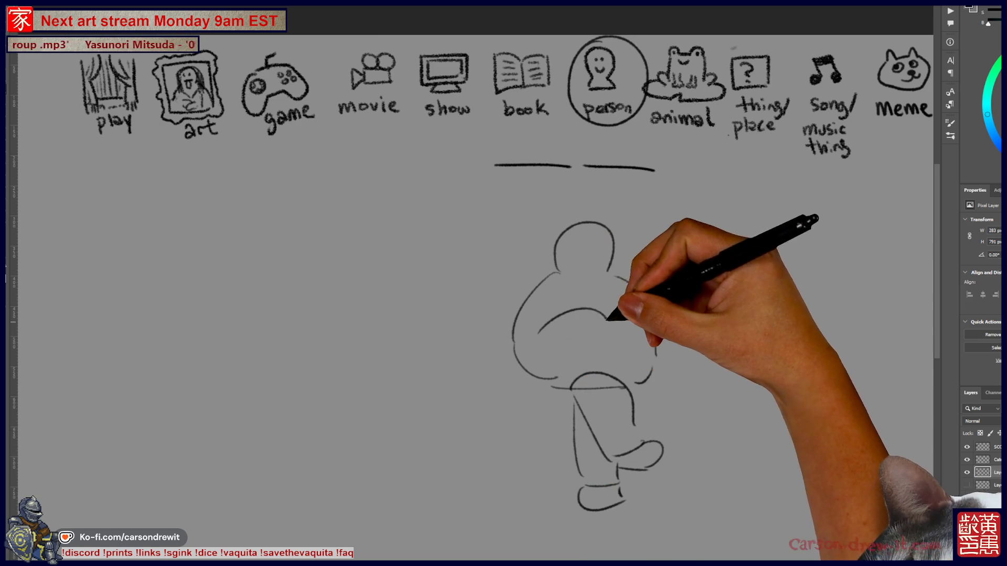
drag(579, 346, 647, 326)
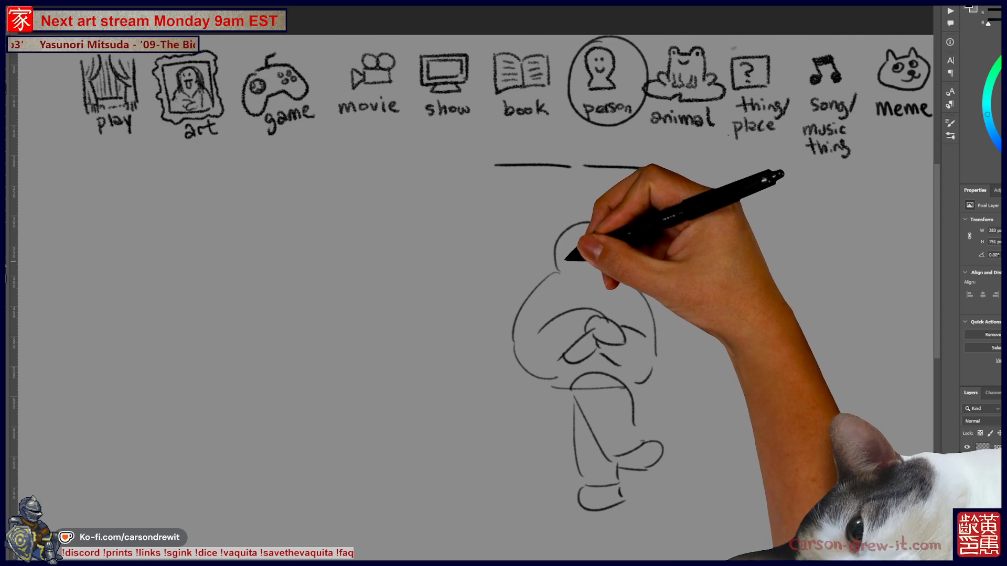
mouse_move(588, 267)
mouse_down()
mouse_move(560, 261)
mouse_move(606, 272)
mouse_move(604, 253)
mouse_up()
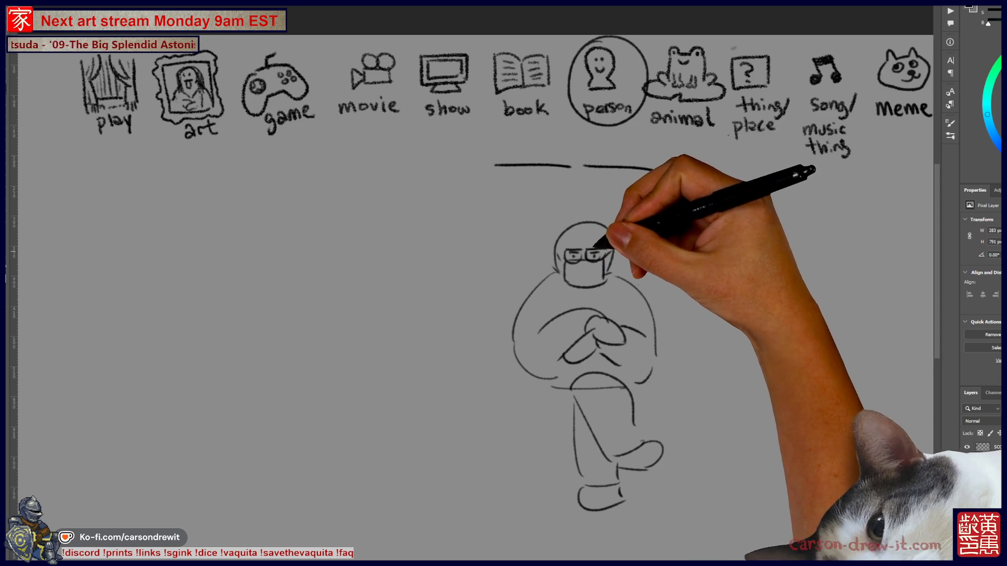
drag(602, 249, 565, 237)
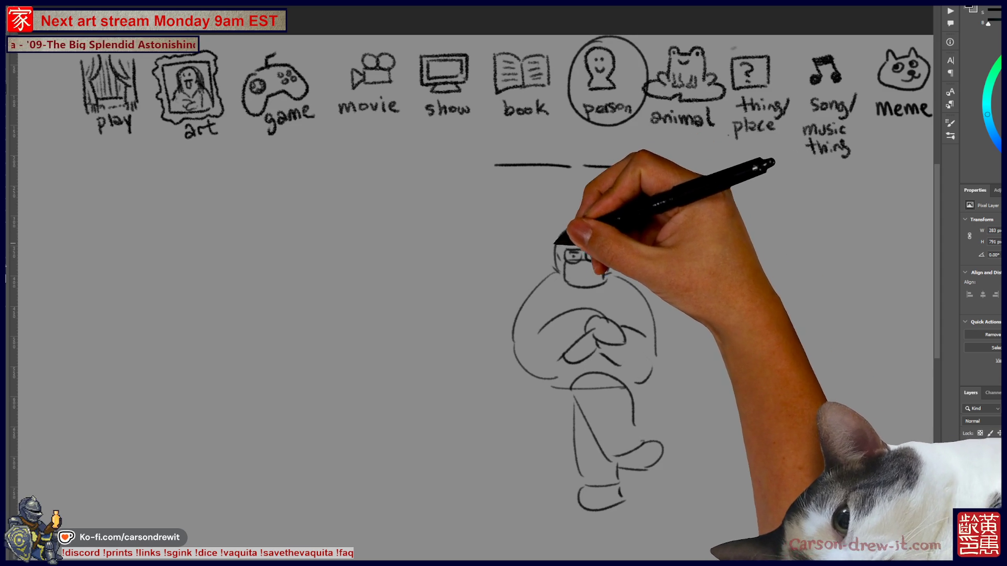
Step: Outline the figure's hair and draw glasses with face details
mouse_move(556, 236)
mouse_down()
mouse_move(615, 228)
mouse_move(618, 250)
mouse_up()
drag(563, 252, 607, 256)
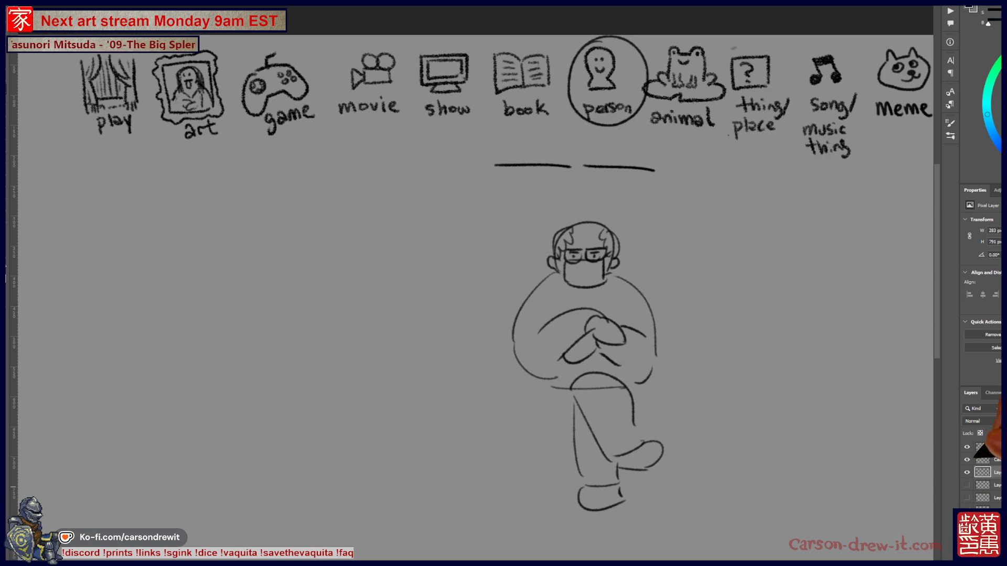
scroll(504, 284, left, 5)
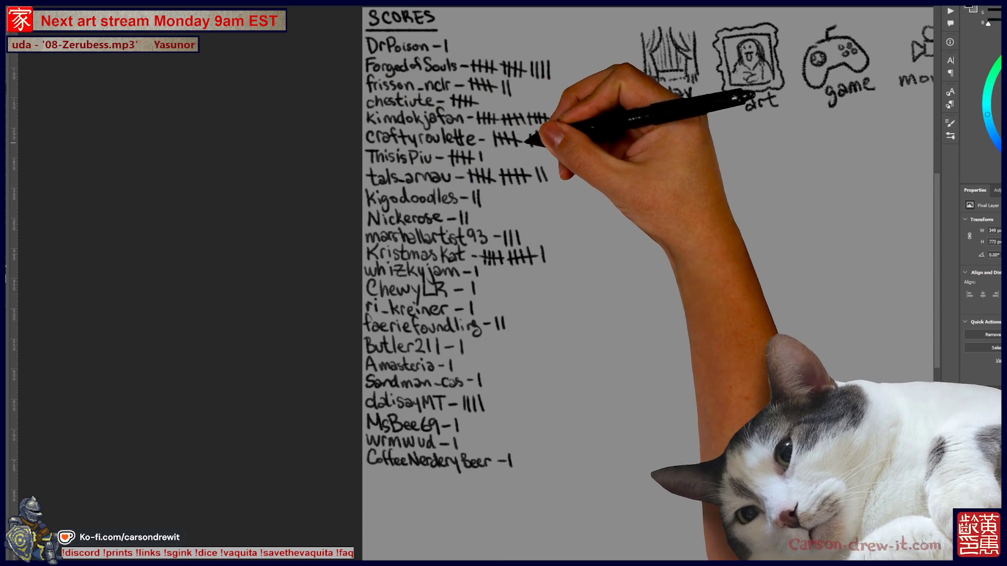
Step: Draw two tally strokes after a player's name in the SCORES column
drag(561, 131, 565, 144)
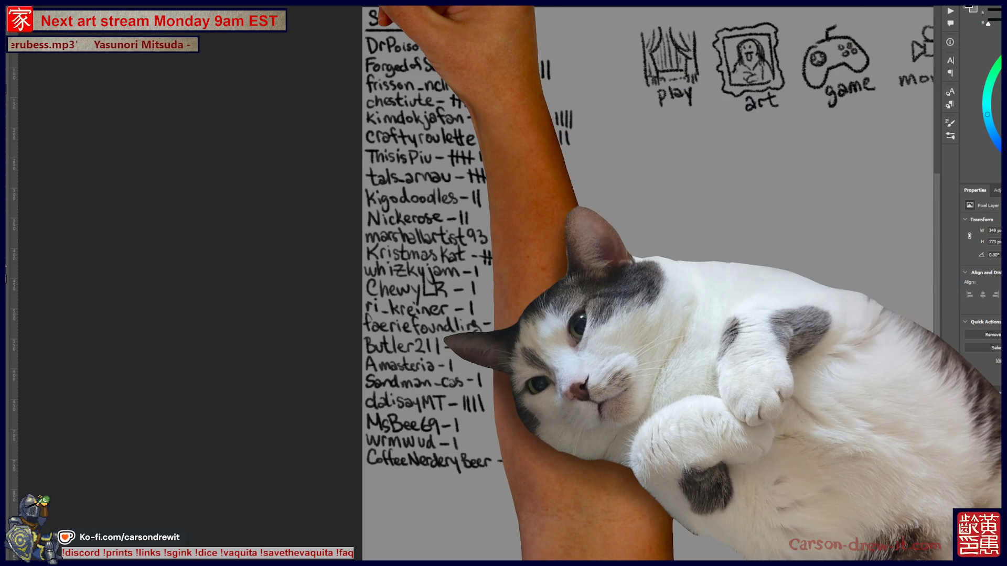
Step: Cycle documents back to the ink drawing, zoom on its lower part, then start the snow-scene Twitch broadcast
key(ctrl+Tab)
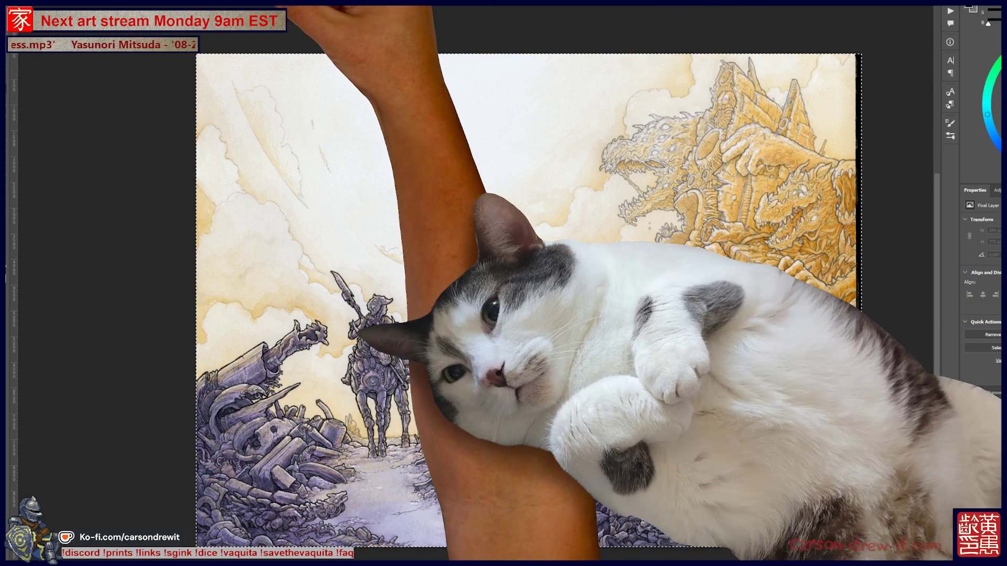
key(ctrl+plus)
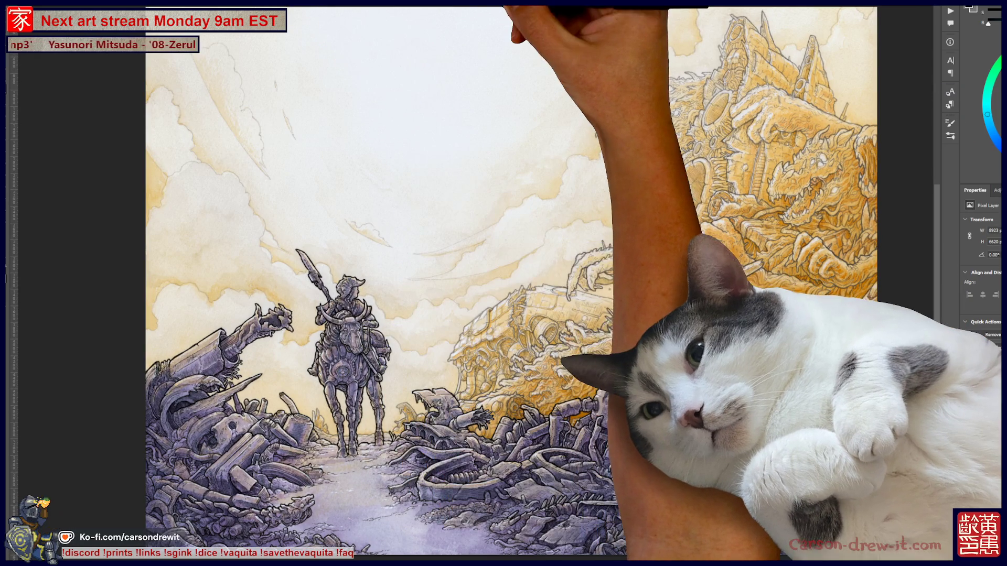
key(ctrl+Tab)
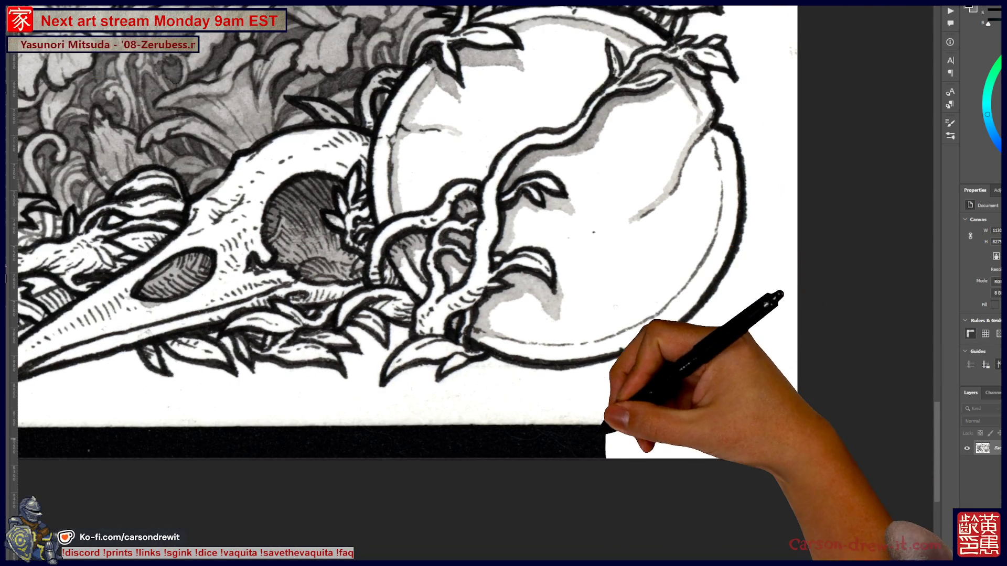
drag(614, 283, 724, 390)
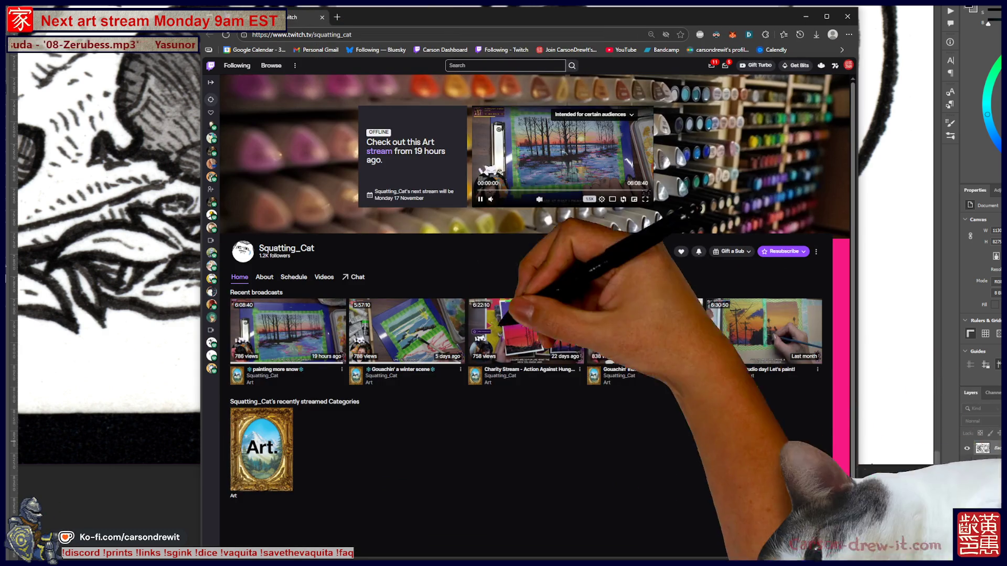
click(404, 151)
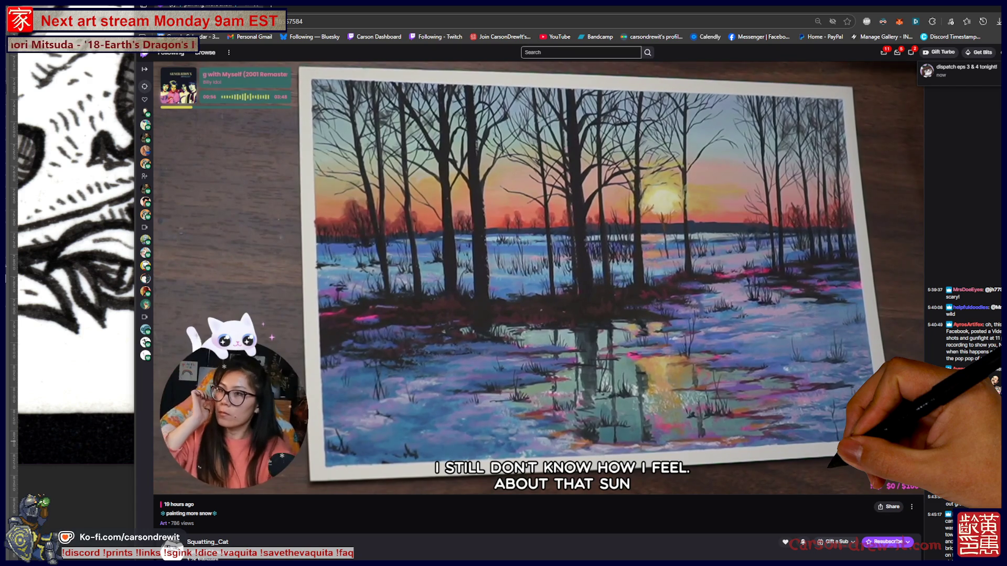
mouse_move(504, 315)
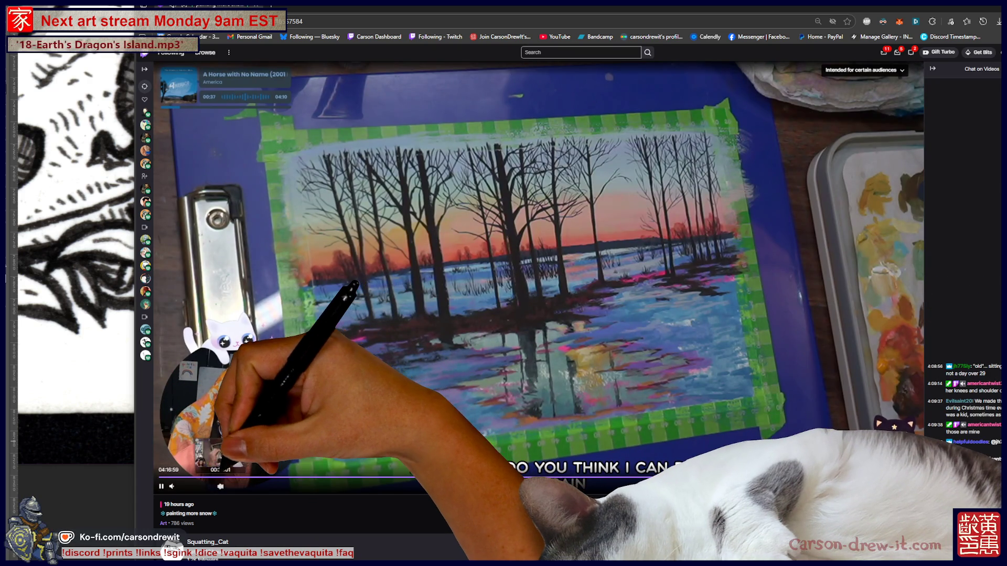
click(248, 477)
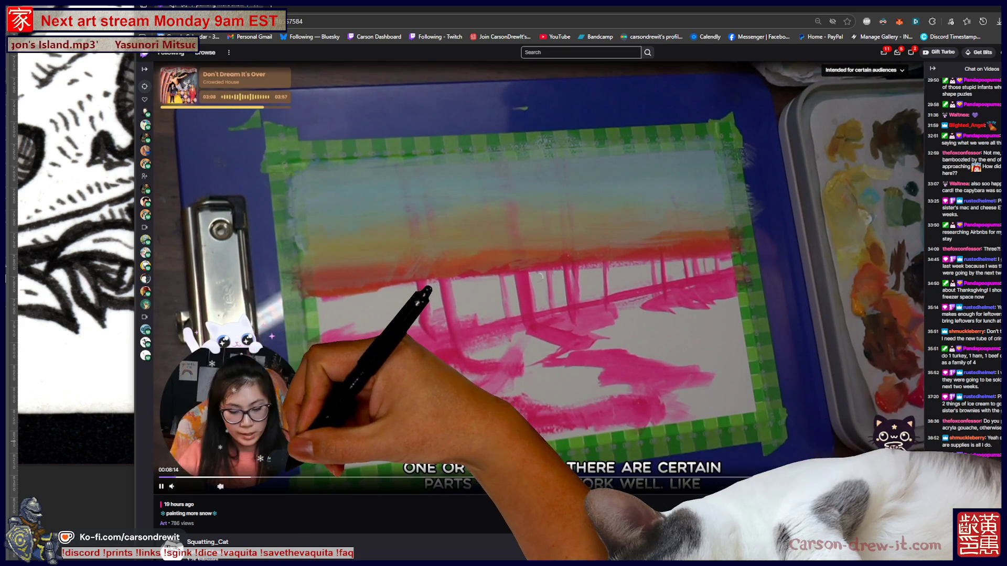
Step: Jump back to the early painting stage, then skip forward through the replay to later tree work
click(175, 477)
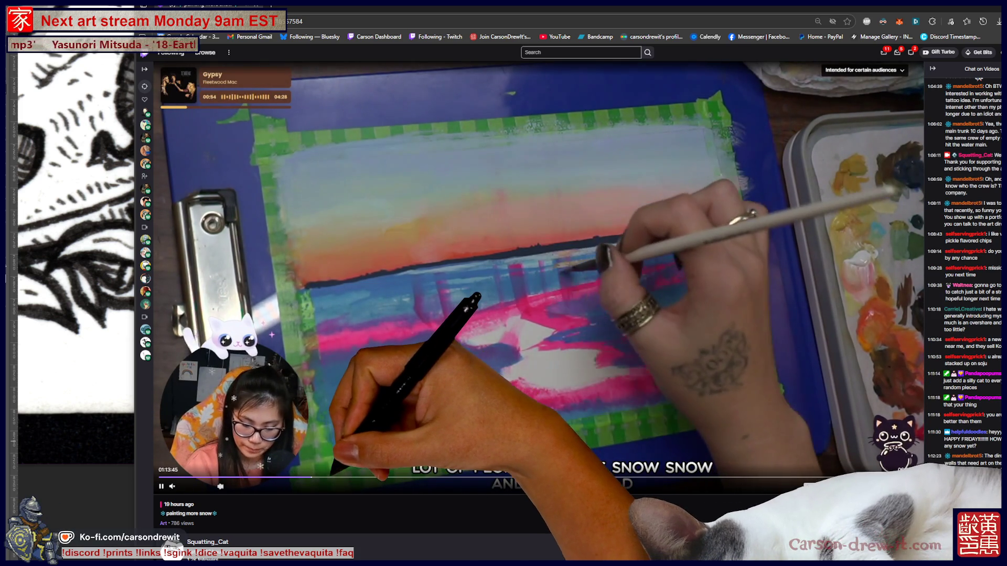
click(334, 477)
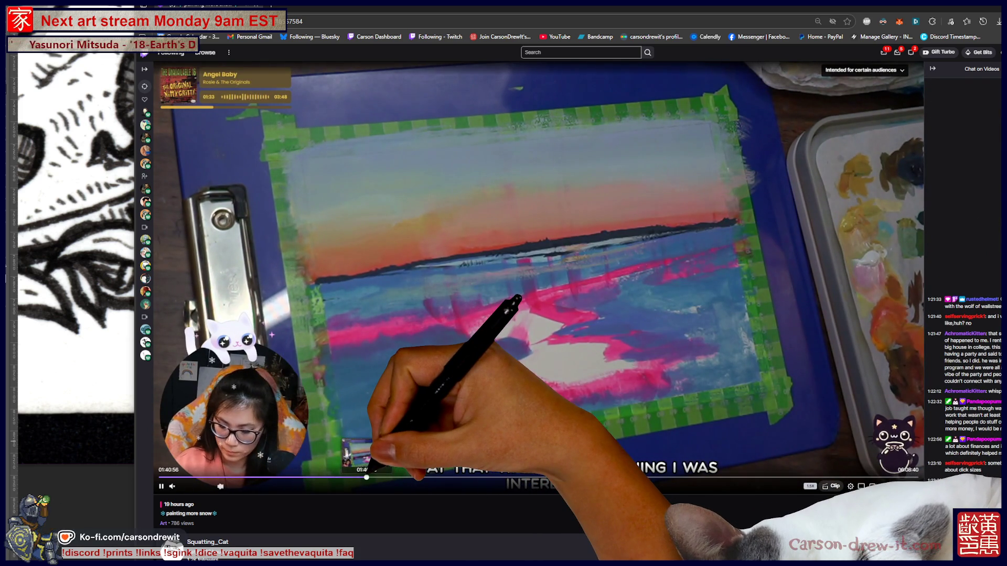
click(415, 477)
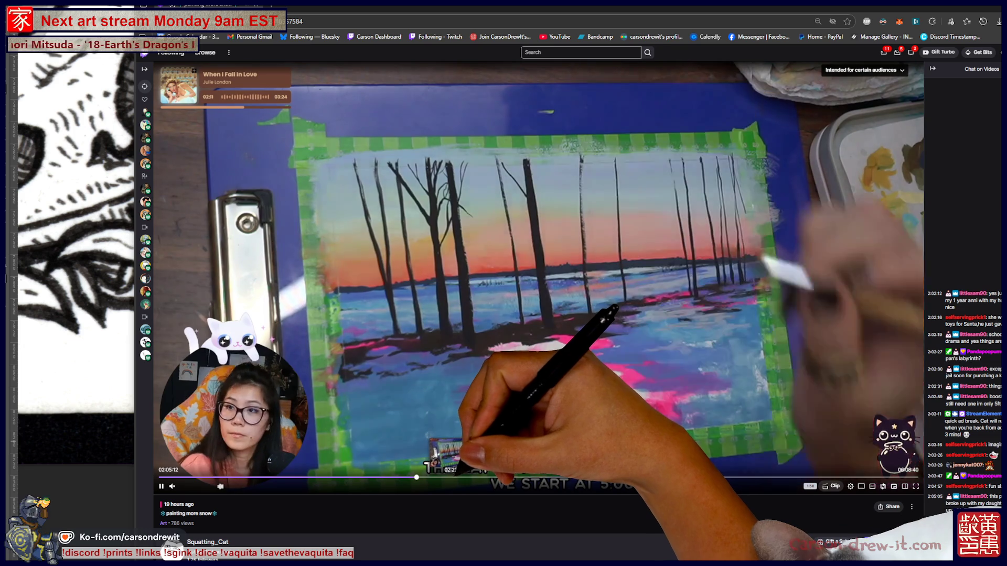
click(457, 477)
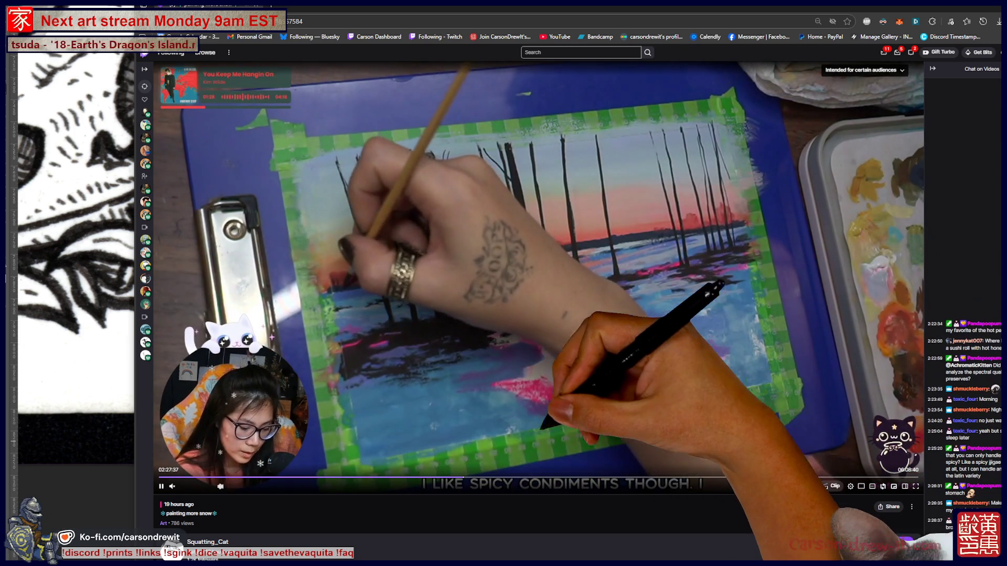
click(492, 477)
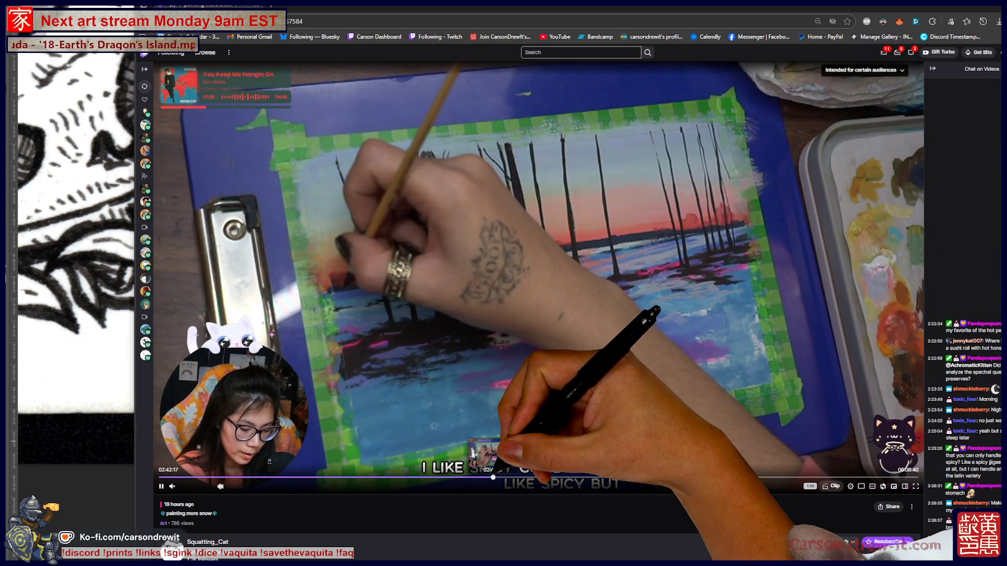
click(526, 477)
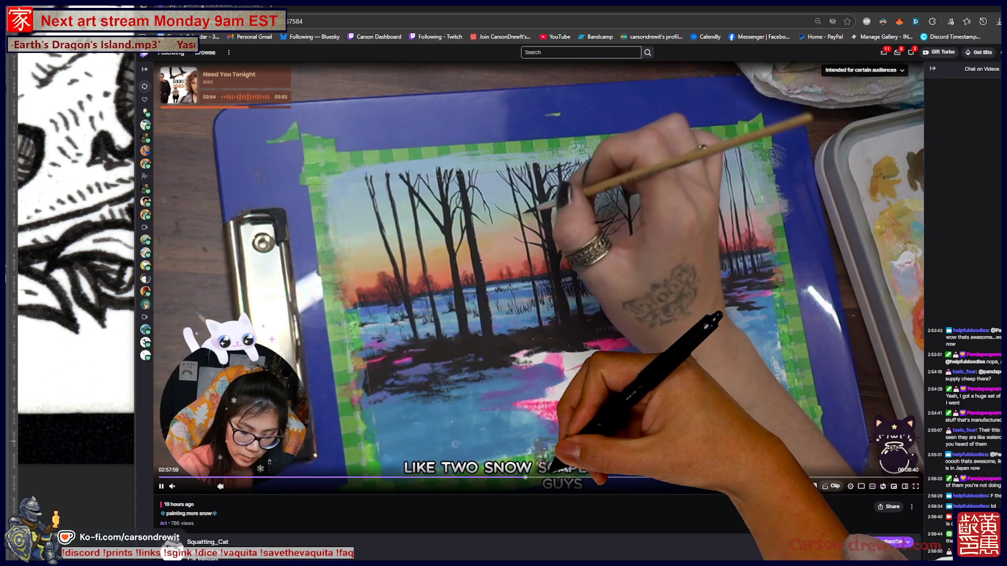
click(542, 477)
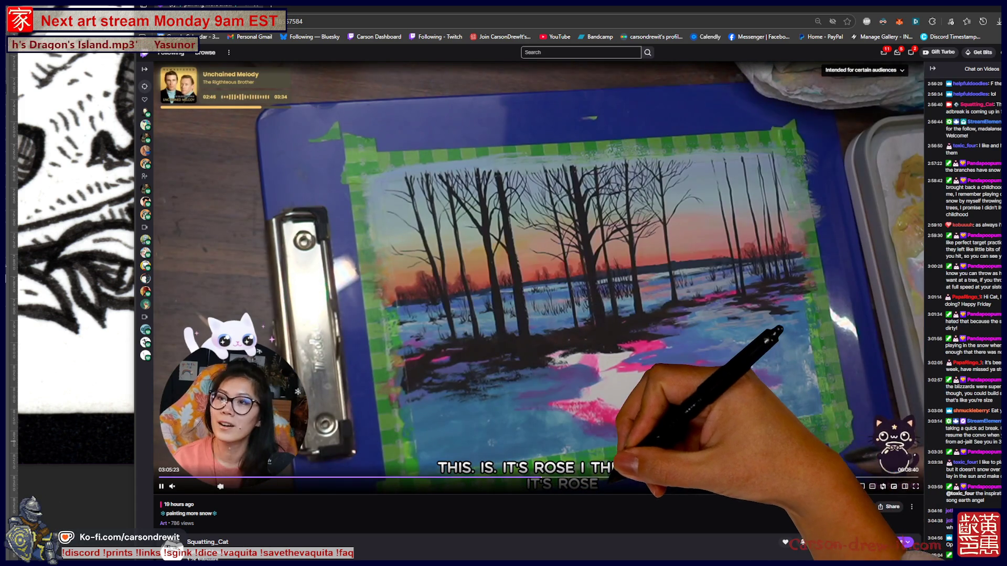
click(575, 476)
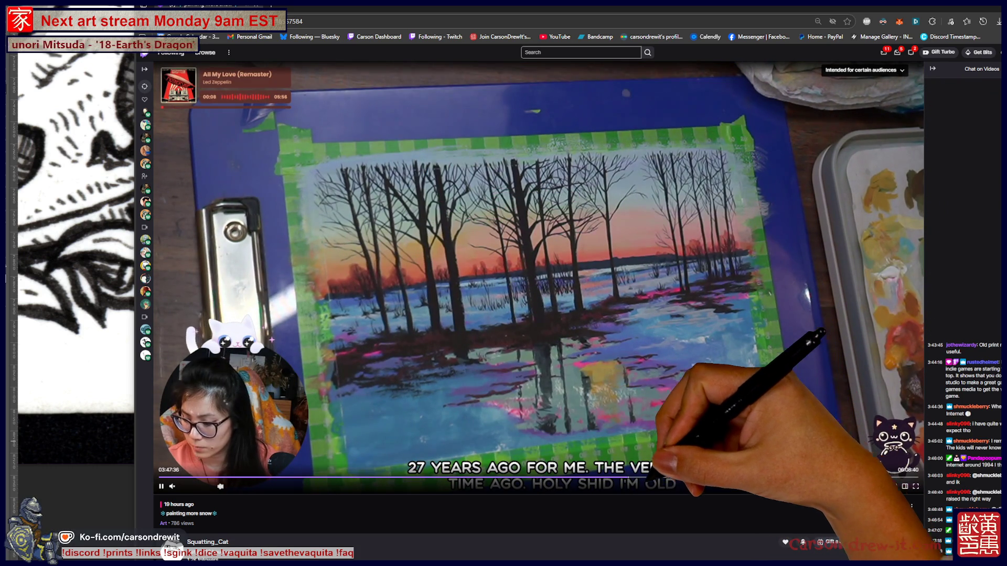
Step: Skip further ahead along the seek bar to the nearly finished snowy tree painting
click(582, 477)
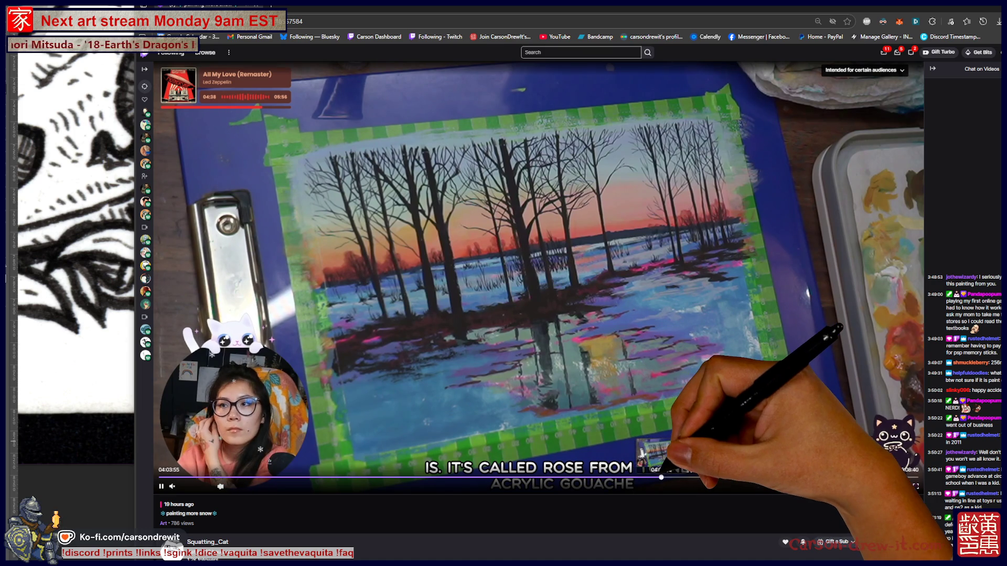
click(661, 477)
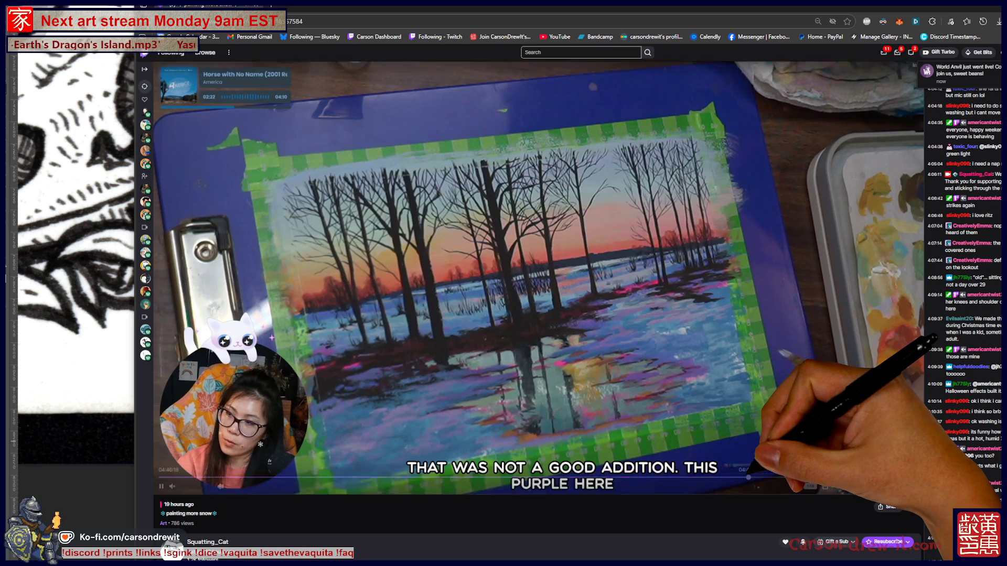
click(748, 477)
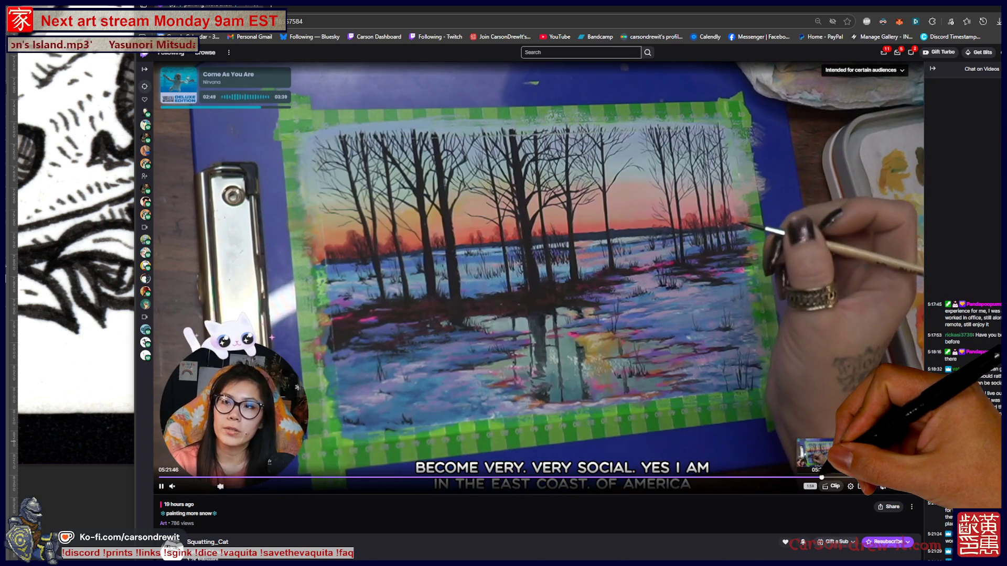
click(856, 478)
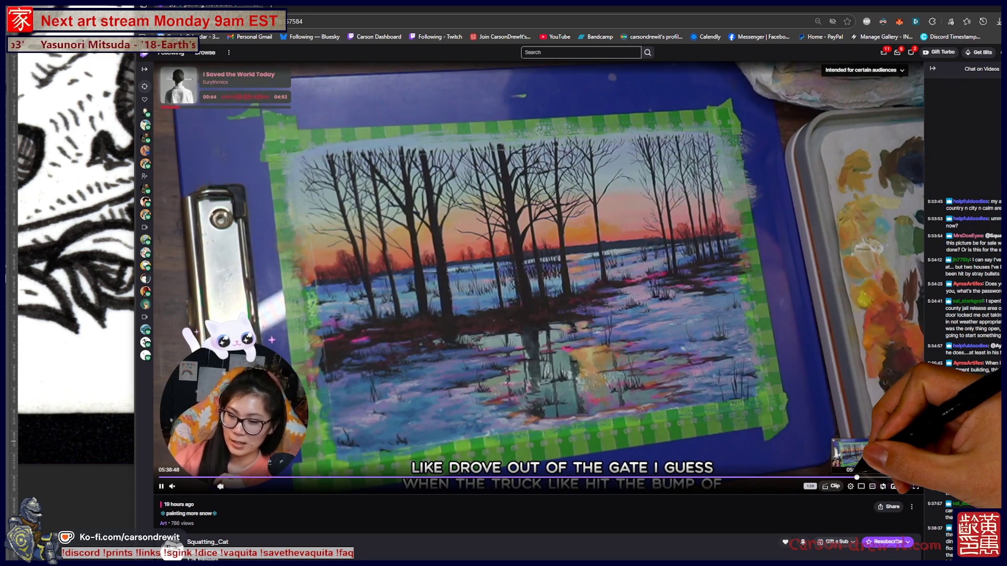
click(886, 477)
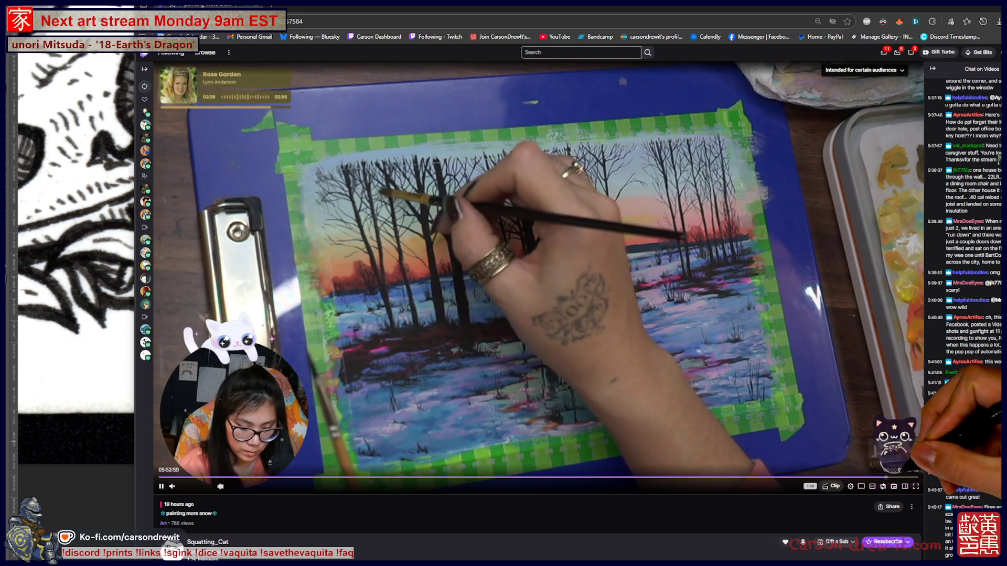
click(891, 477)
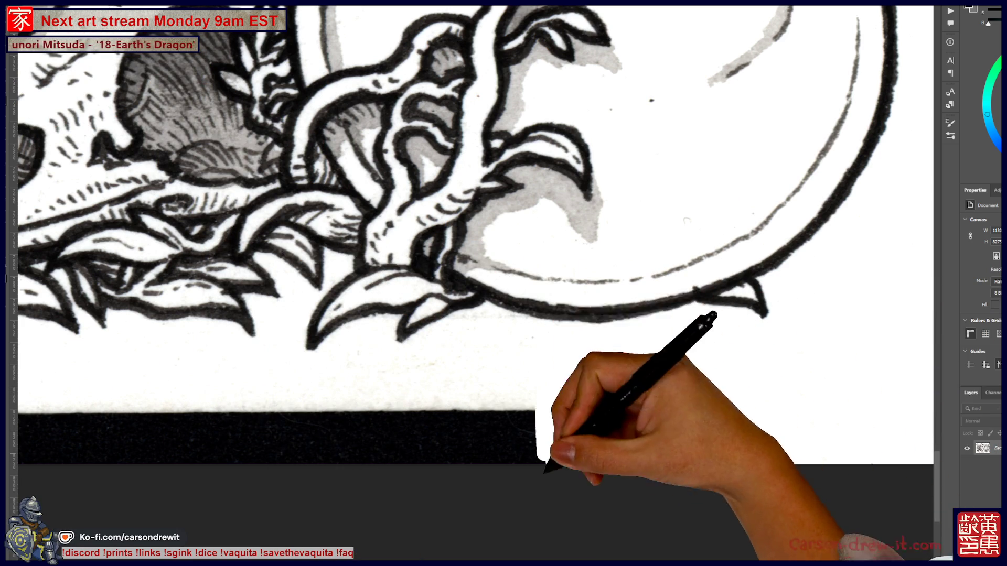
Step: Sample the paper white and bring more of the bottom scan edge below the skull into view
key(alt)
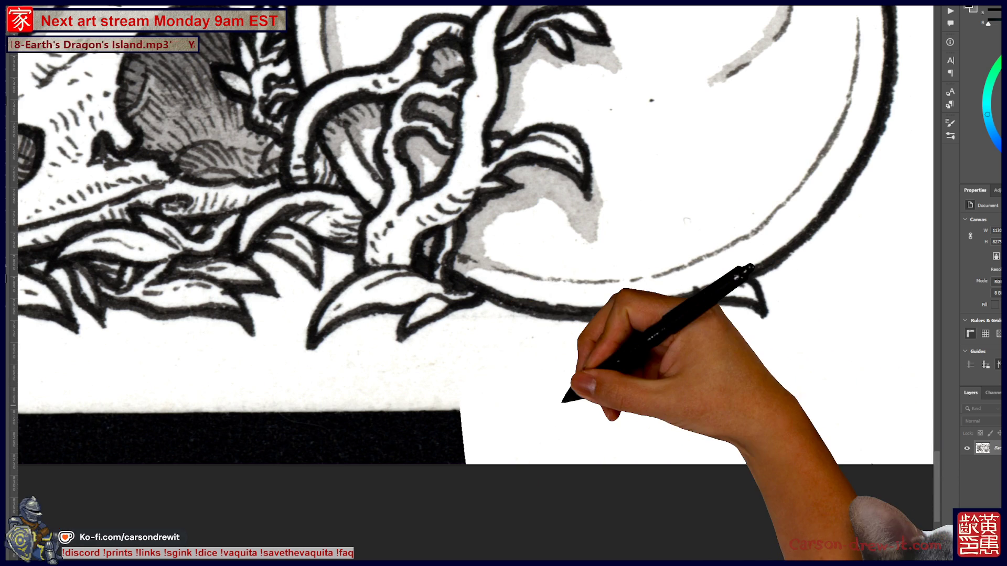
scroll(562, 394, down, 3)
drag(652, 435, 683, 411)
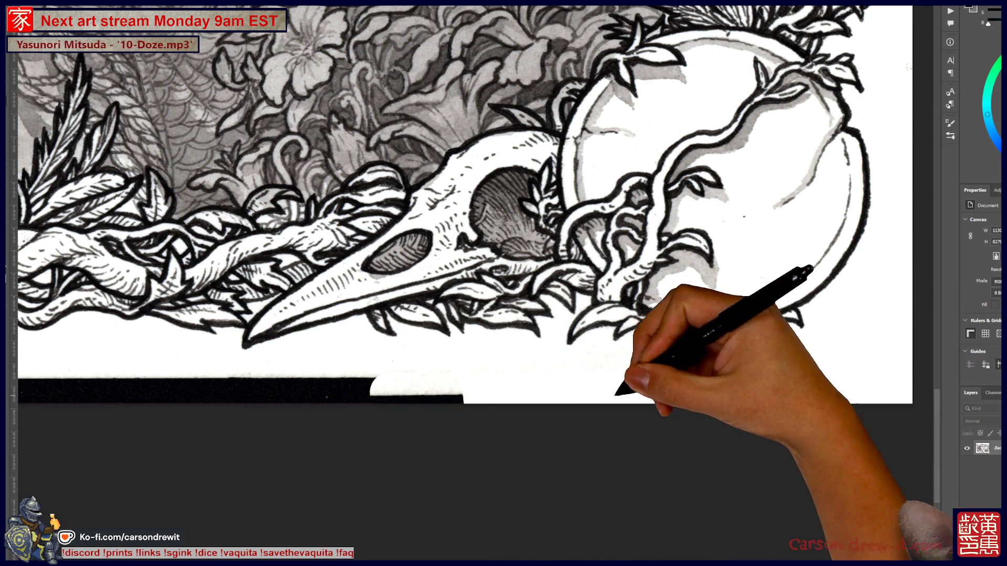
Step: Whiten the bottom scan edge under the winged skull, working across to the lower-left corner by the dragon
key(alt)
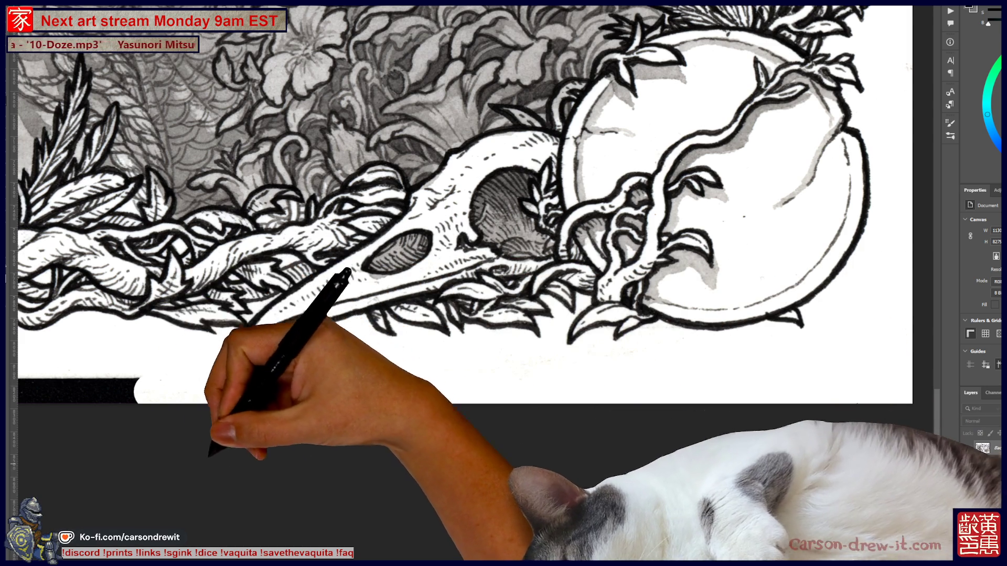
drag(204, 458, 562, 431)
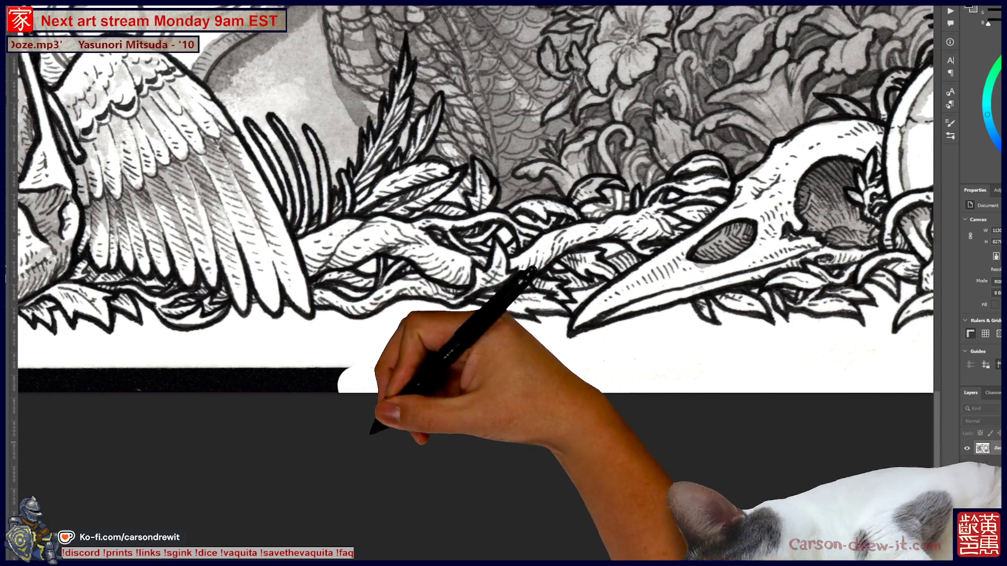
drag(371, 428, 712, 378)
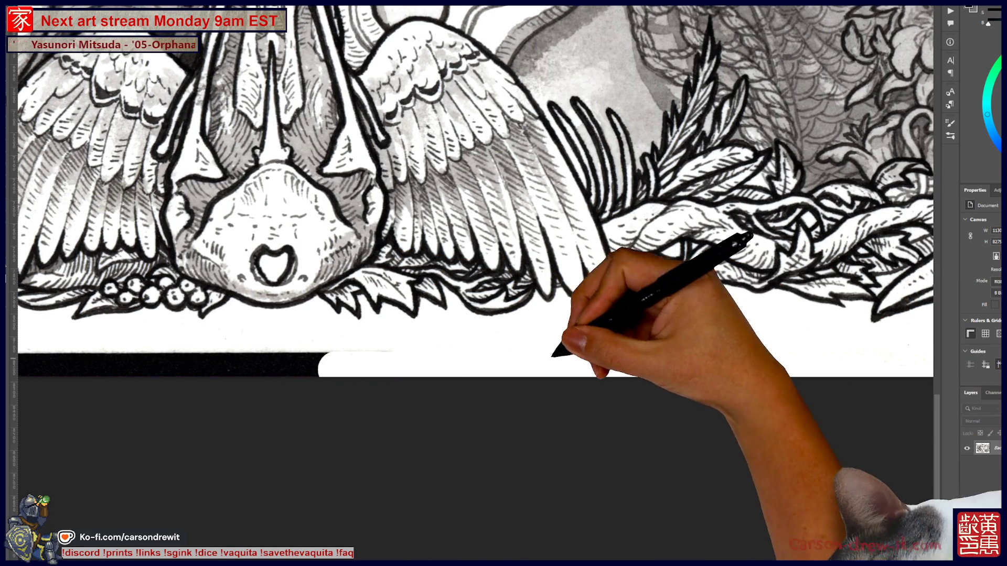
drag(346, 423, 708, 434)
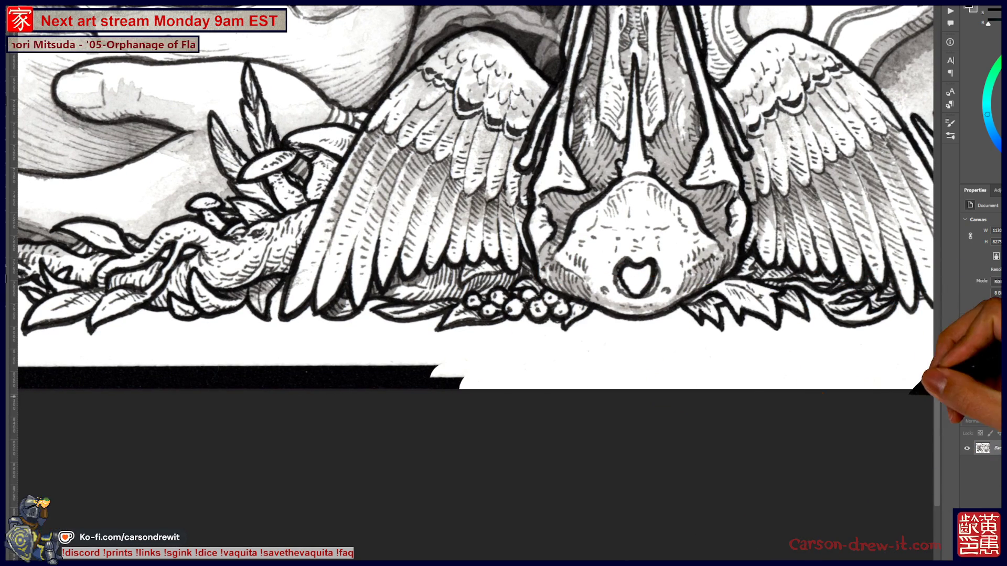
key(ctrl+minus)
key(ctrl+minus)
drag(798, 338, 551, 383)
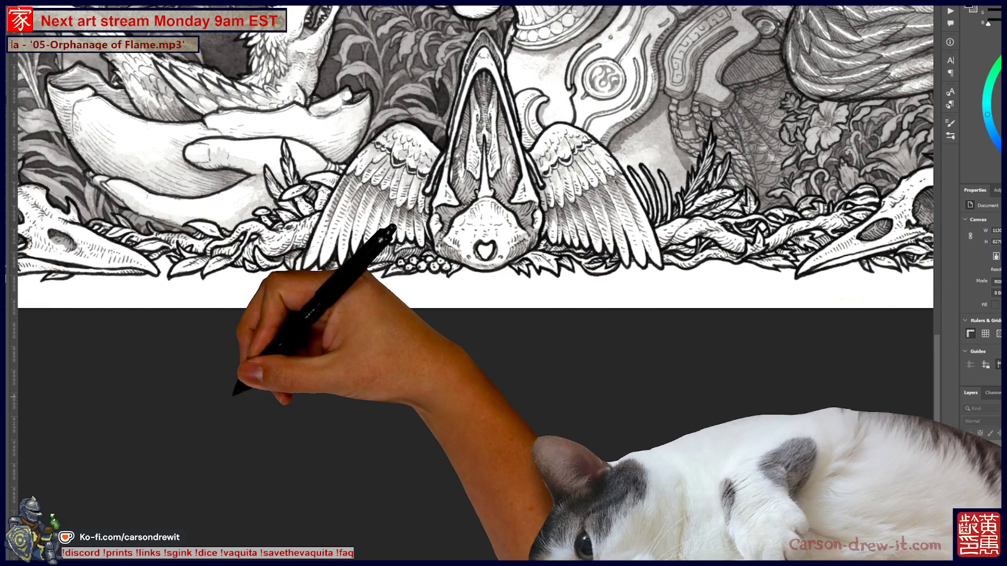
drag(236, 346, 681, 370)
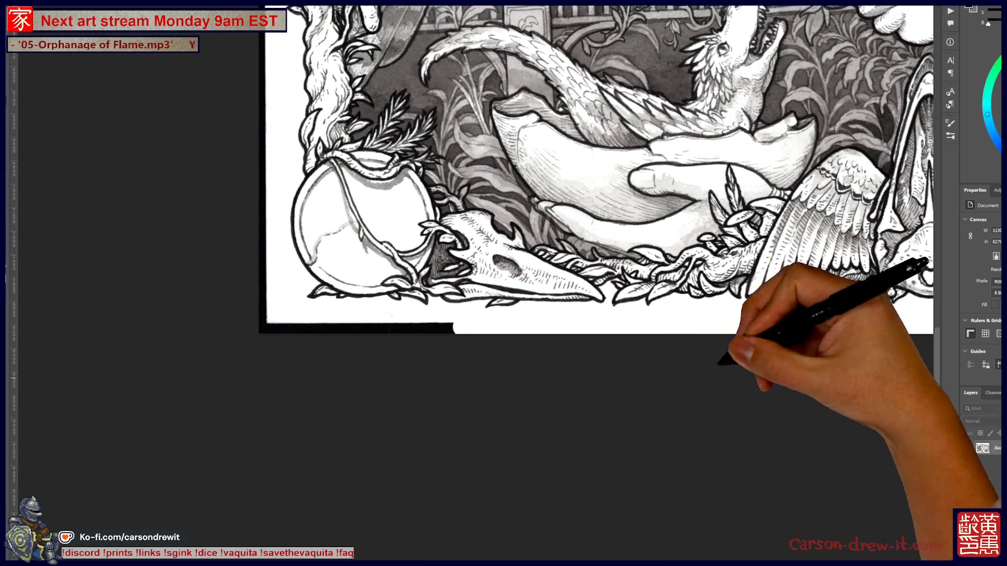
drag(798, 360, 472, 359)
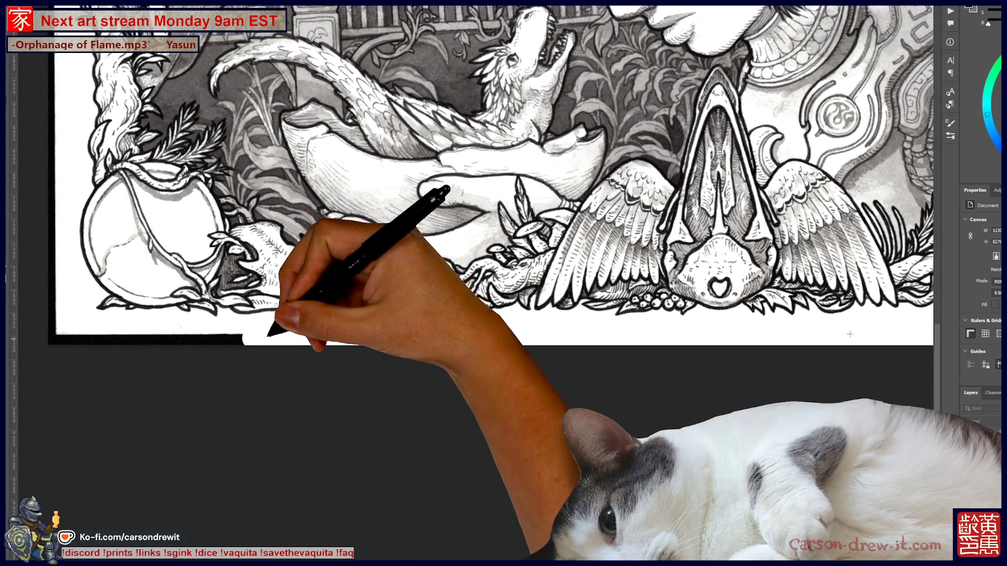
drag(473, 236, 795, 369)
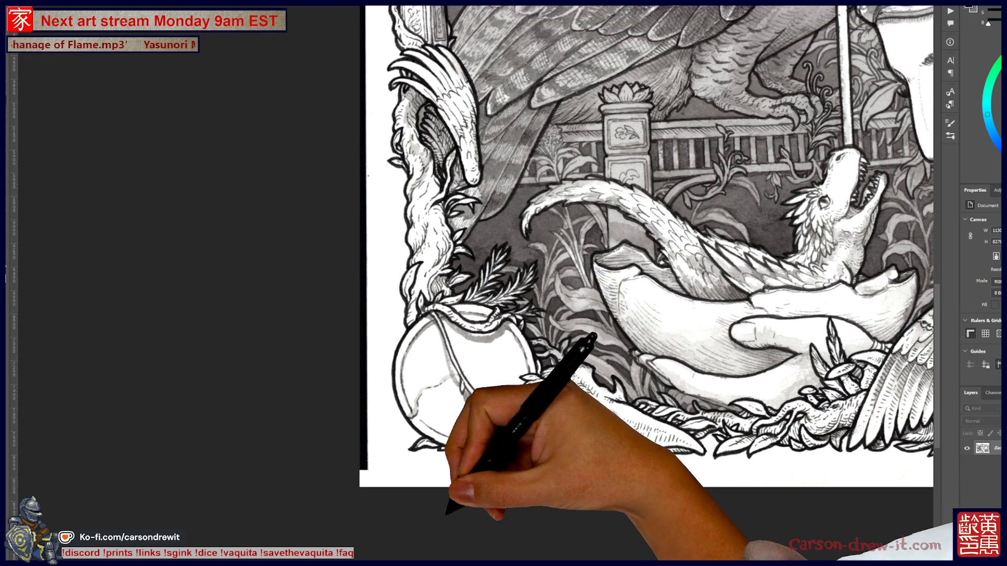
Step: Whiten the left scan border past the column and round shield up to the top corner
mouse_move(391, 390)
mouse_down()
mouse_move(446, 551)
mouse_move(455, 494)
mouse_up()
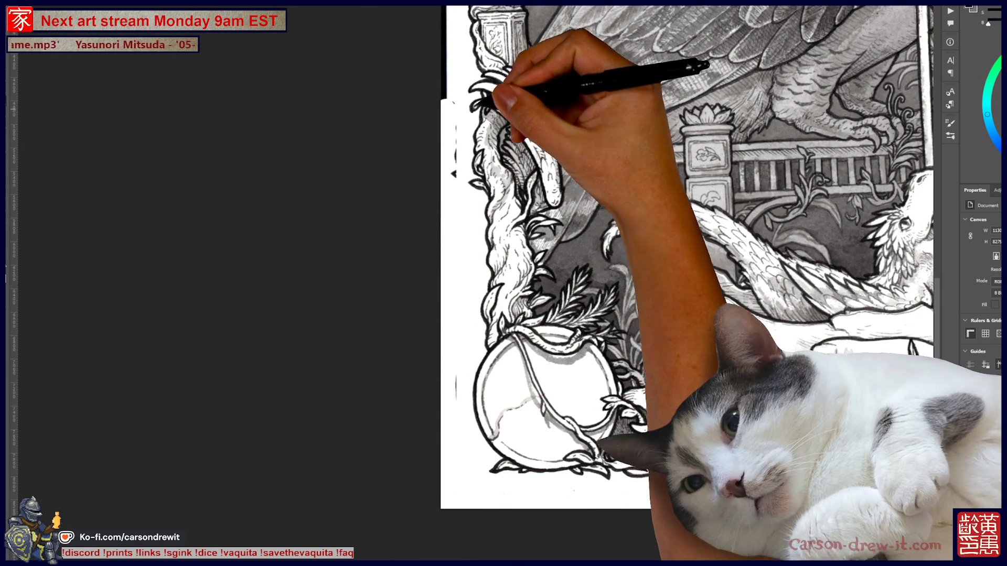
drag(551, 236, 538, 473)
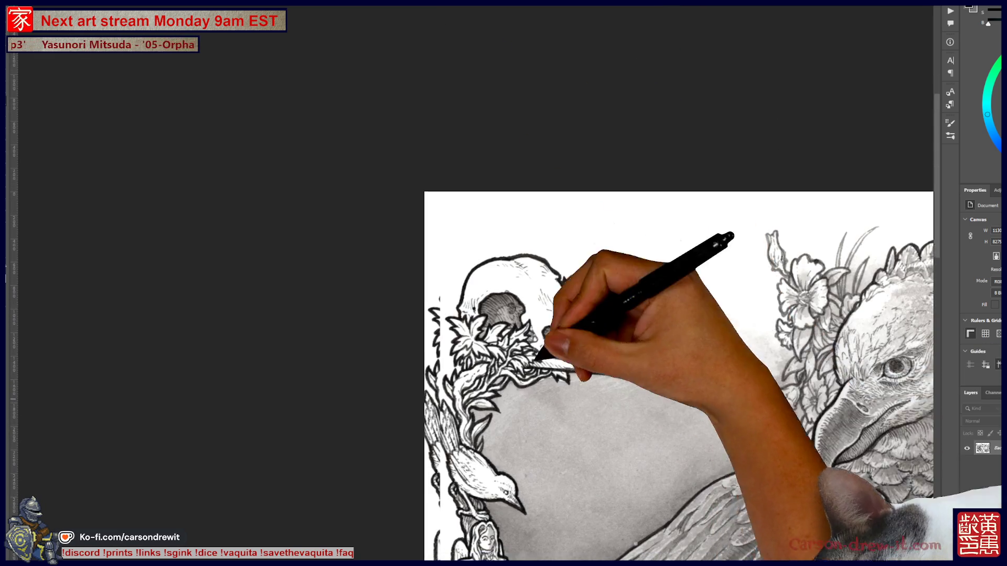
drag(540, 393, 579, 225)
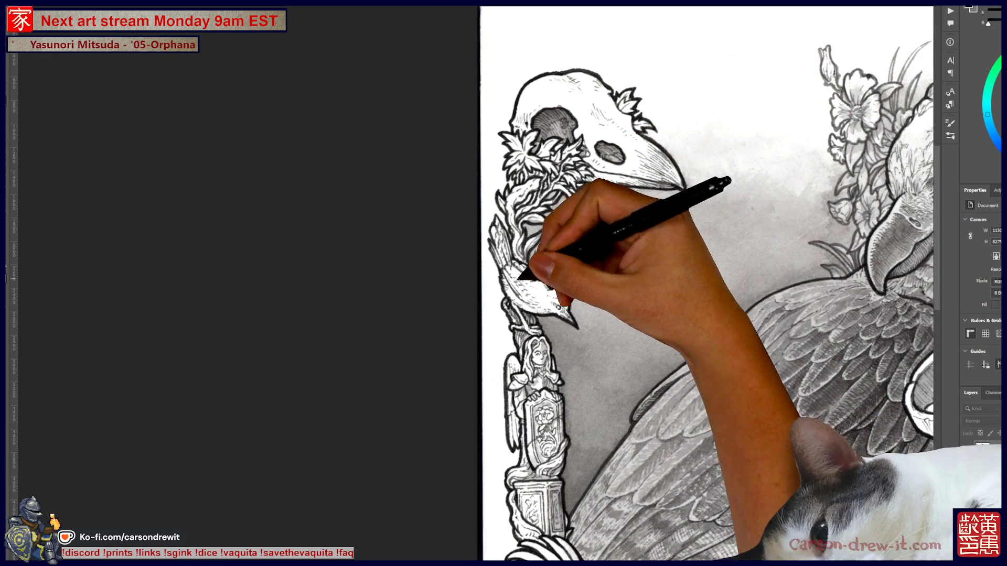
drag(504, 310, 525, 57)
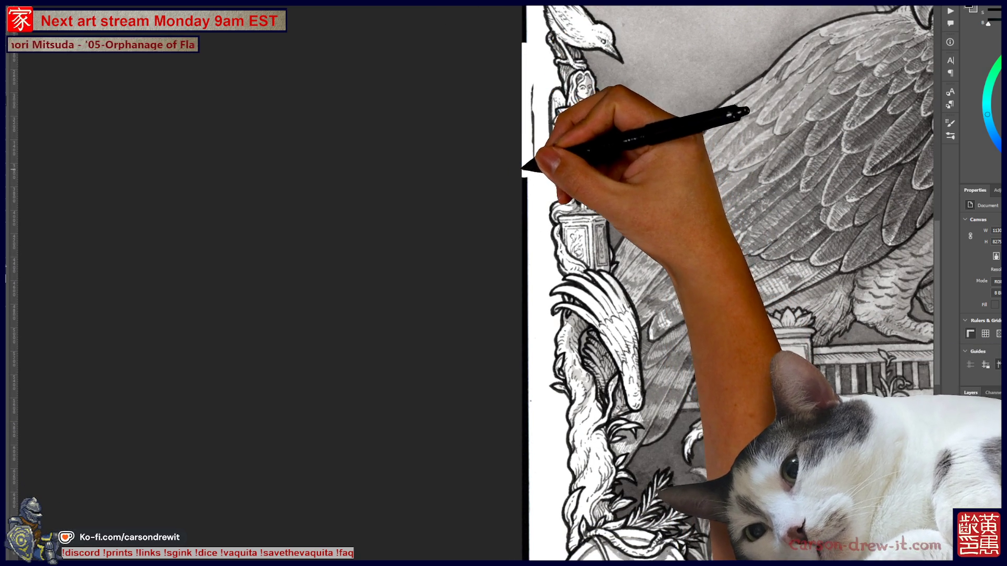
drag(538, 360, 561, 143)
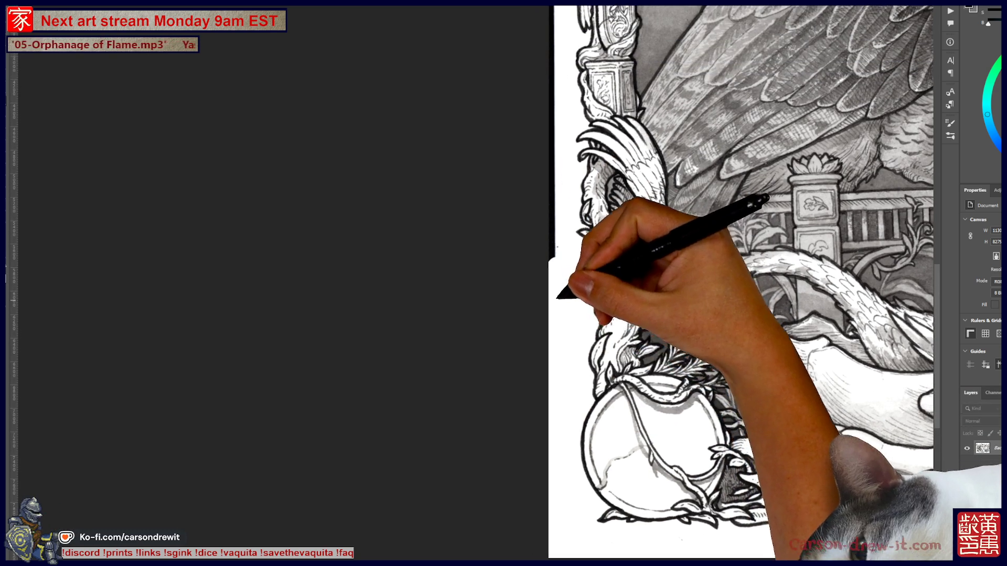
drag(561, 338, 565, 404)
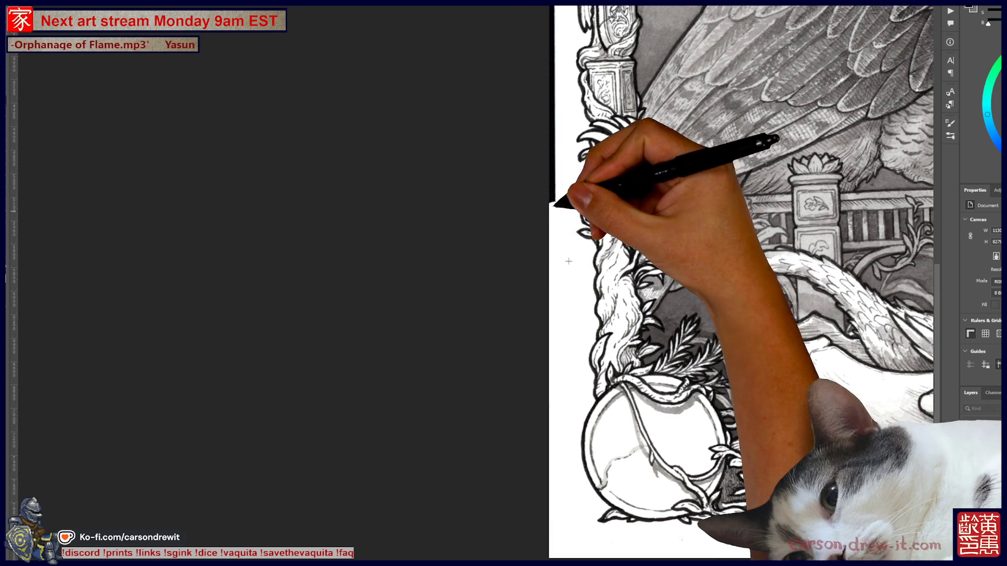
drag(555, 186, 548, 301)
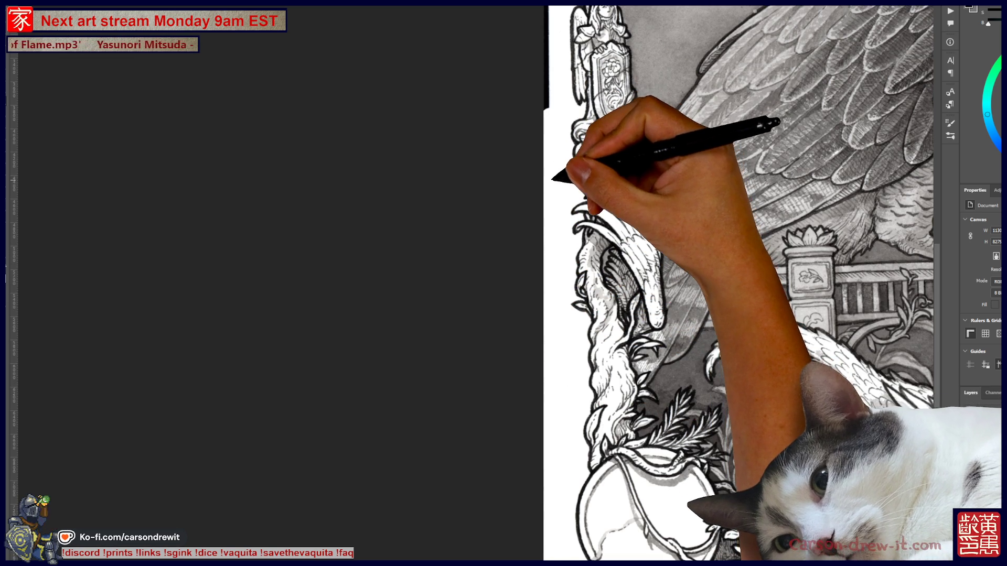
mouse_move(555, 177)
mouse_down()
mouse_move(664, 310)
mouse_move(690, 381)
mouse_up()
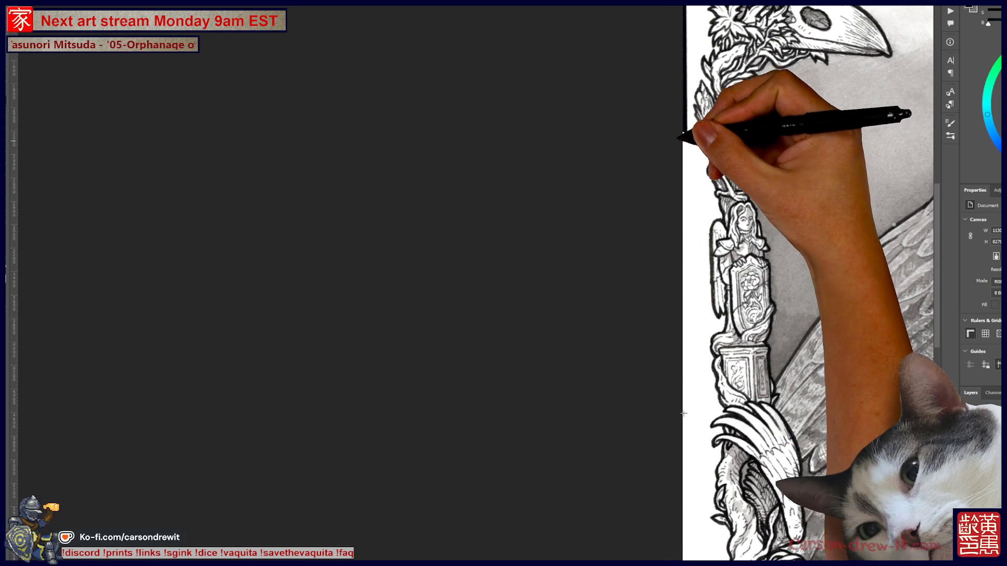
drag(683, 18, 699, 247)
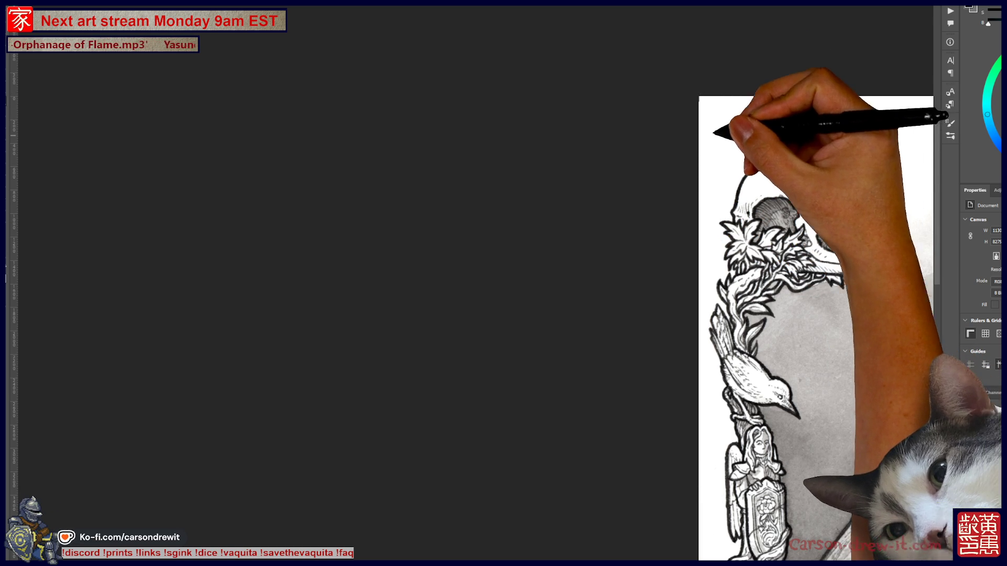
scroll(653, 338, down, 2)
scroll(654, 338, down, 2)
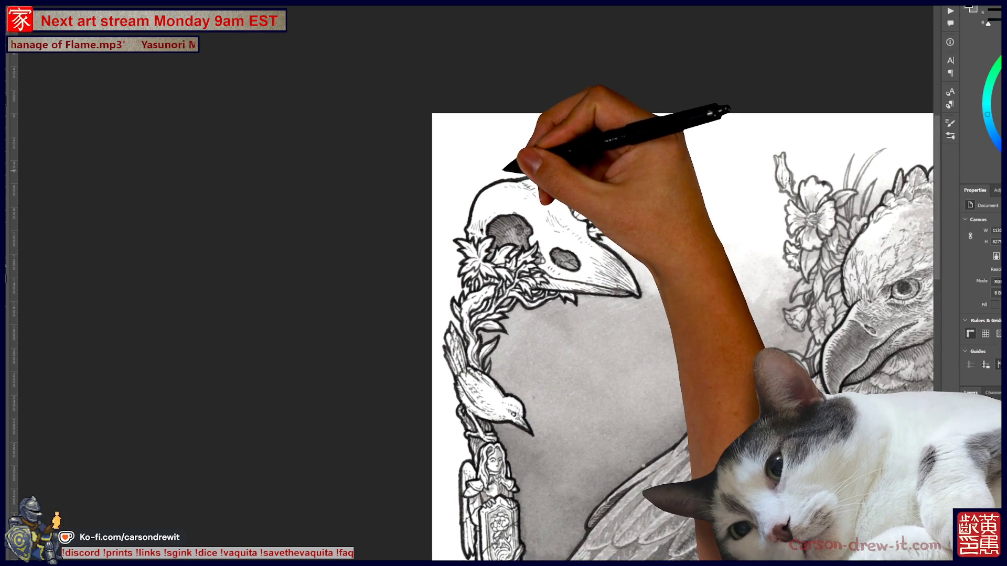
scroll(652, 339, down, 1)
scroll(654, 338, down, 2)
scroll(503, 314, down, 2)
key(h)
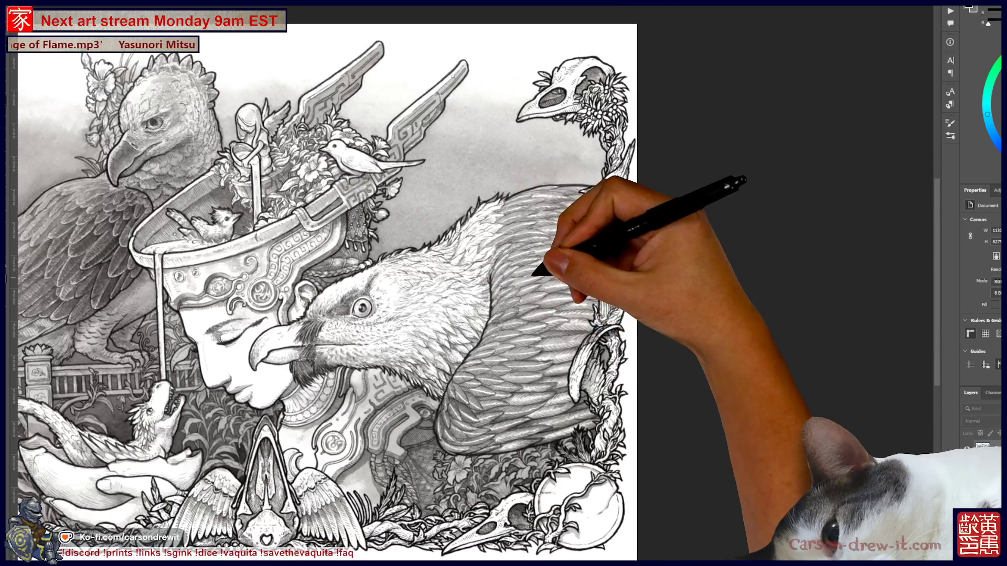
scroll(471, 314, up, 2)
scroll(472, 314, up, 2)
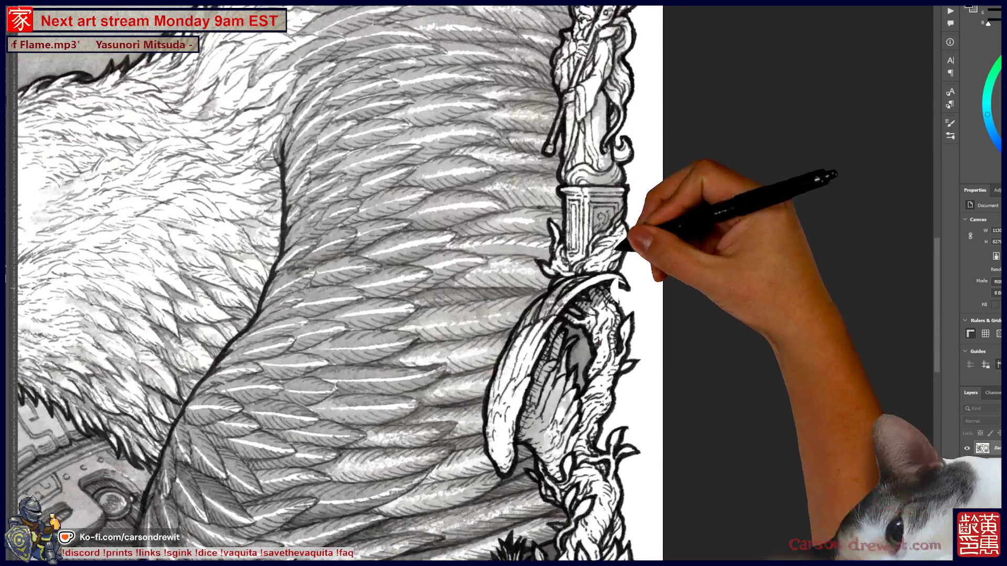
scroll(472, 315, up, 2)
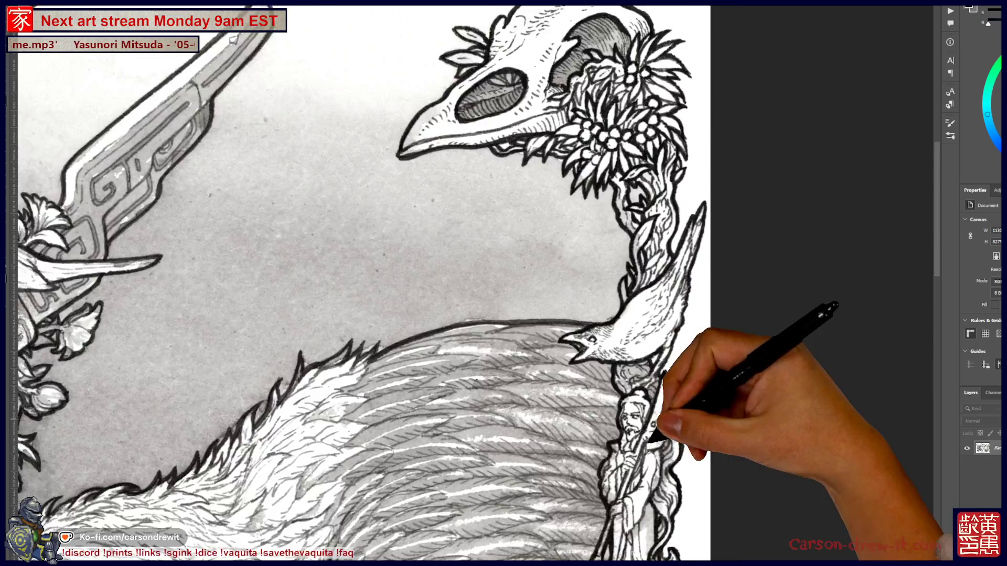
drag(472, 157, 816, 531)
drag(472, 315, 606, 314)
scroll(503, 315, up, 1)
scroll(504, 314, up, 1)
scroll(503, 315, up, 1)
mouse_move(394, 349)
mouse_down()
mouse_move(512, 382)
mouse_move(438, 438)
mouse_move(535, 427)
mouse_up()
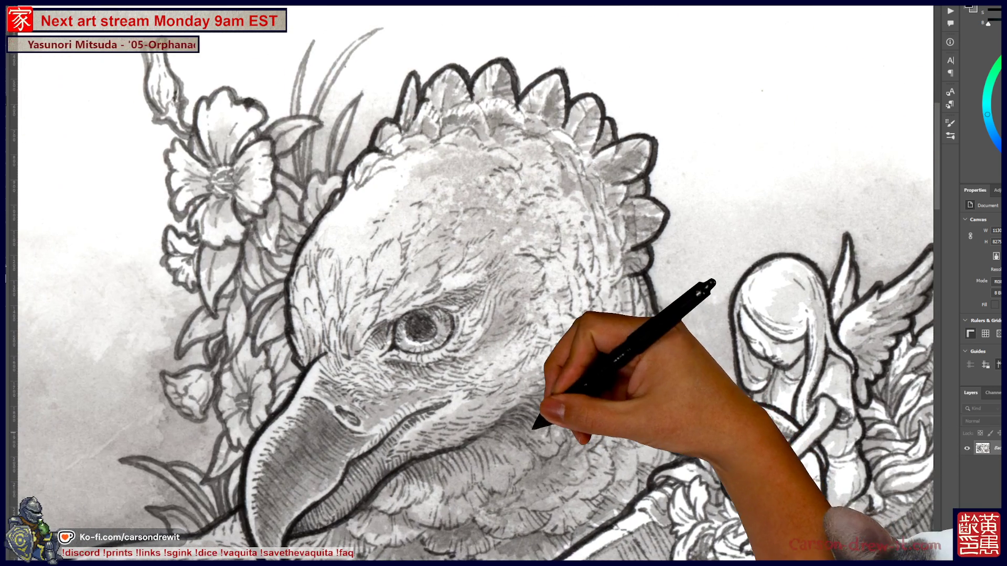
mouse_move(491, 456)
mouse_down()
mouse_move(499, 348)
mouse_move(556, 203)
mouse_up()
drag(484, 417, 621, 208)
scroll(622, 209, down, 1)
scroll(479, 371, down, 1)
scroll(551, 386, up, 2)
scroll(288, 275, up, 1)
drag(453, 216, 462, 232)
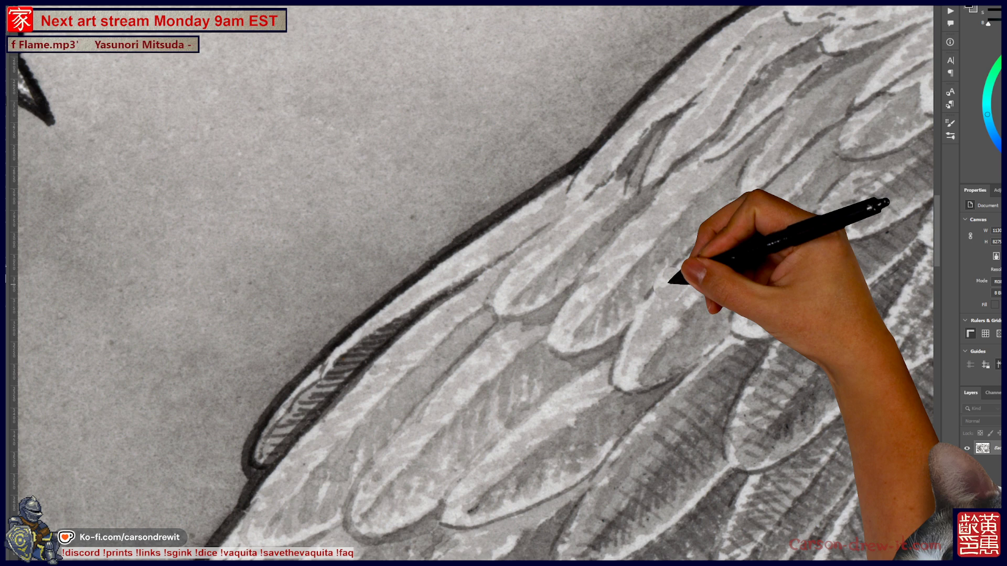
key(ctrl+minus)
key(ctrl+minus)
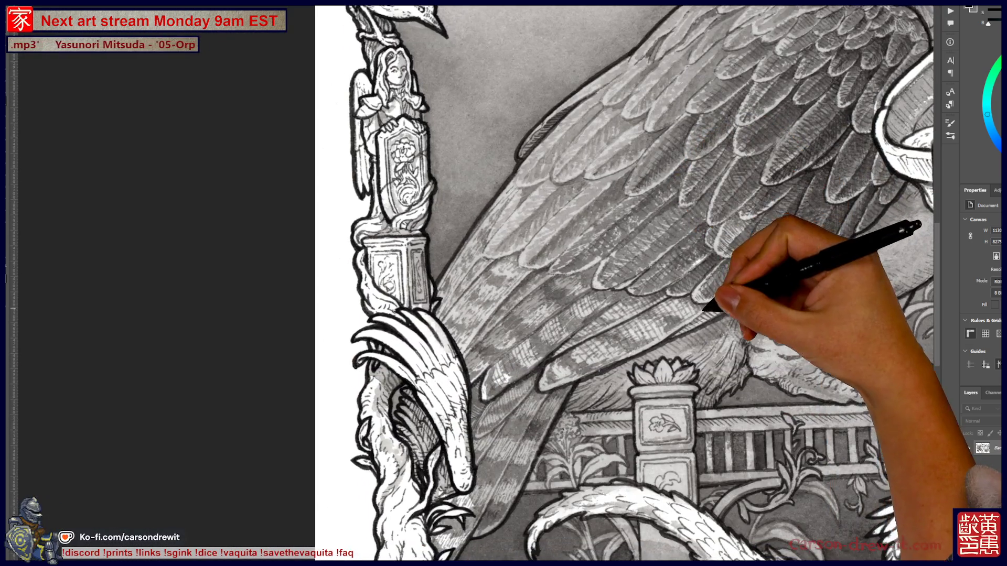
drag(659, 195, 441, 156)
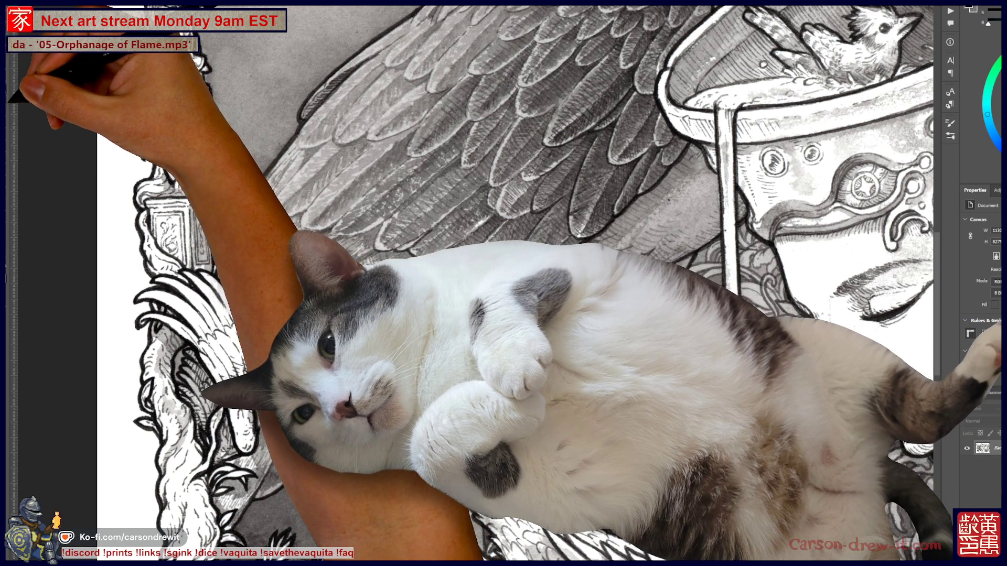
scroll(504, 283, up, 1)
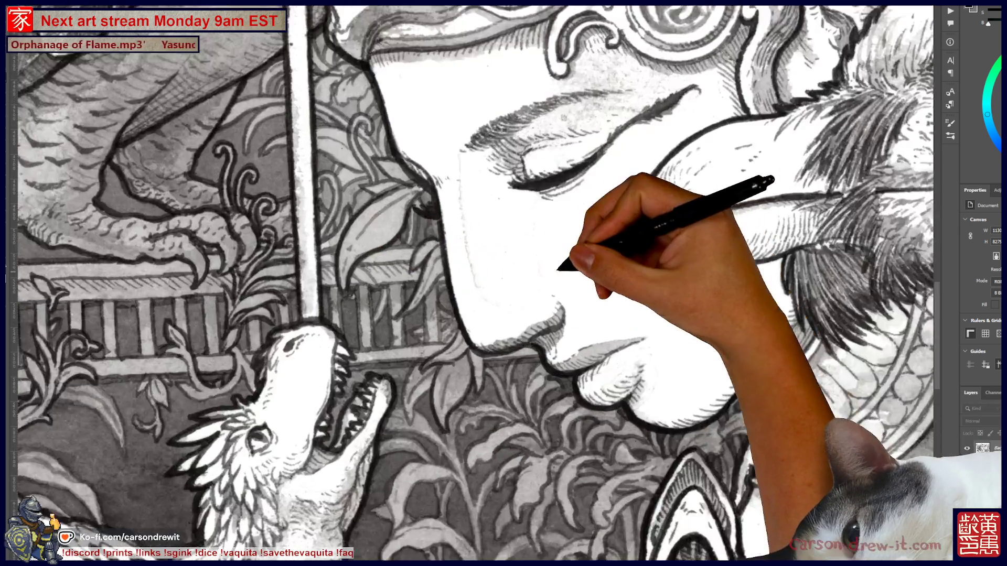
scroll(519, 264, up, 3)
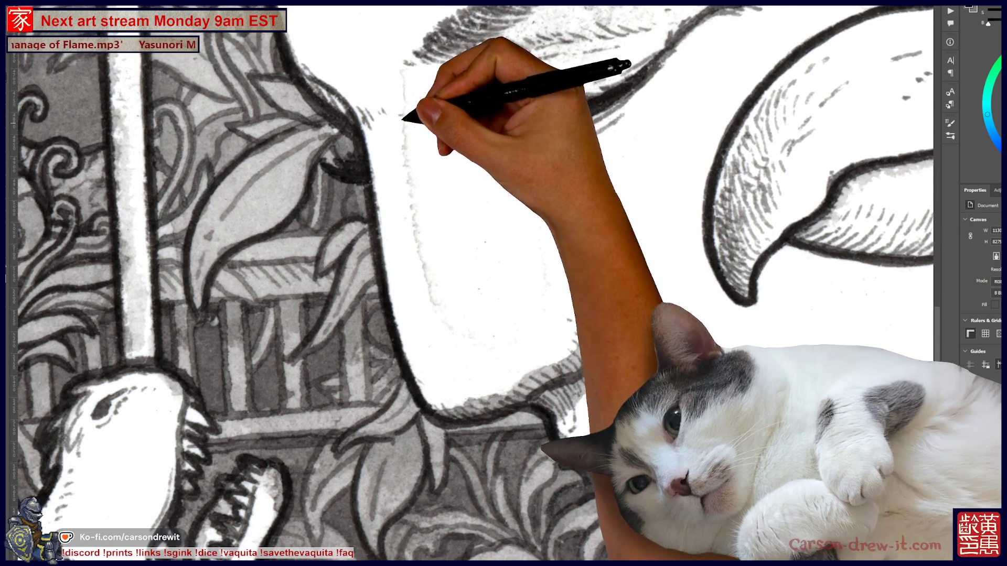
Step: Dismiss the healing notice, paint out marks beside the woman's face and undo a bad stroke
click(428, 108)
click(540, 191)
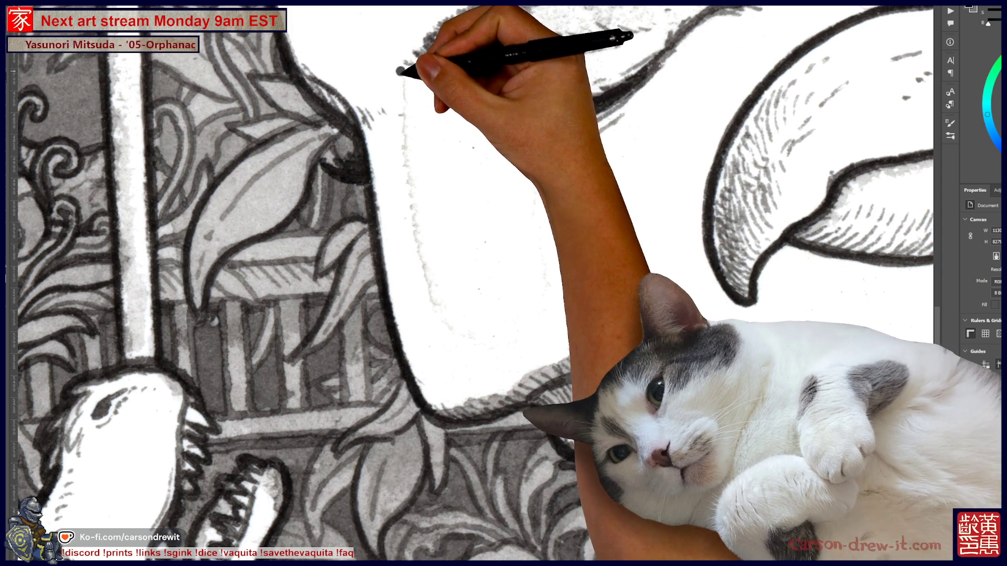
mouse_move(402, 71)
mouse_down()
mouse_move(403, 174)
mouse_move(421, 279)
mouse_move(466, 339)
mouse_move(505, 337)
mouse_up()
key(ctrl+z)
key(ctrl+z)
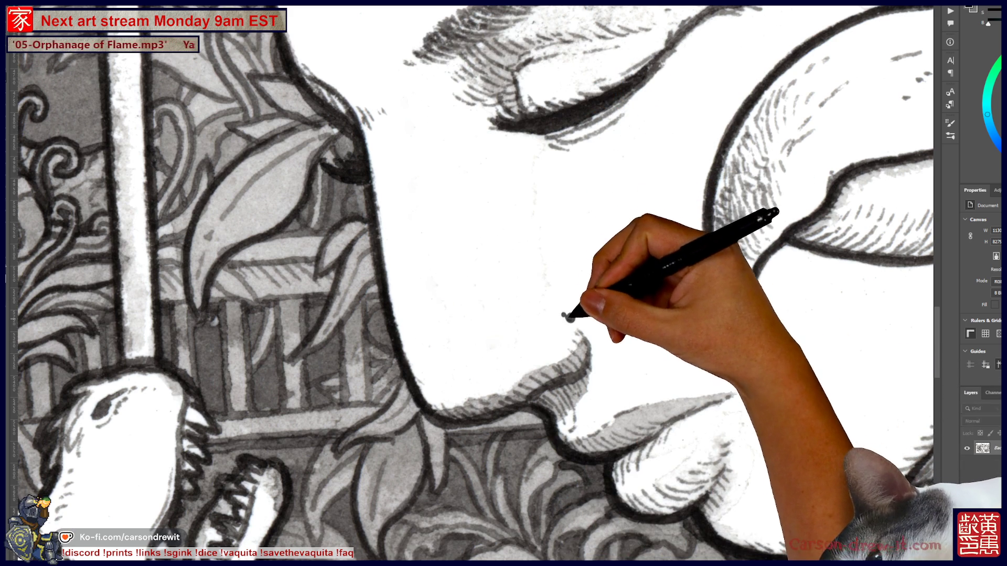
key(ctrl)
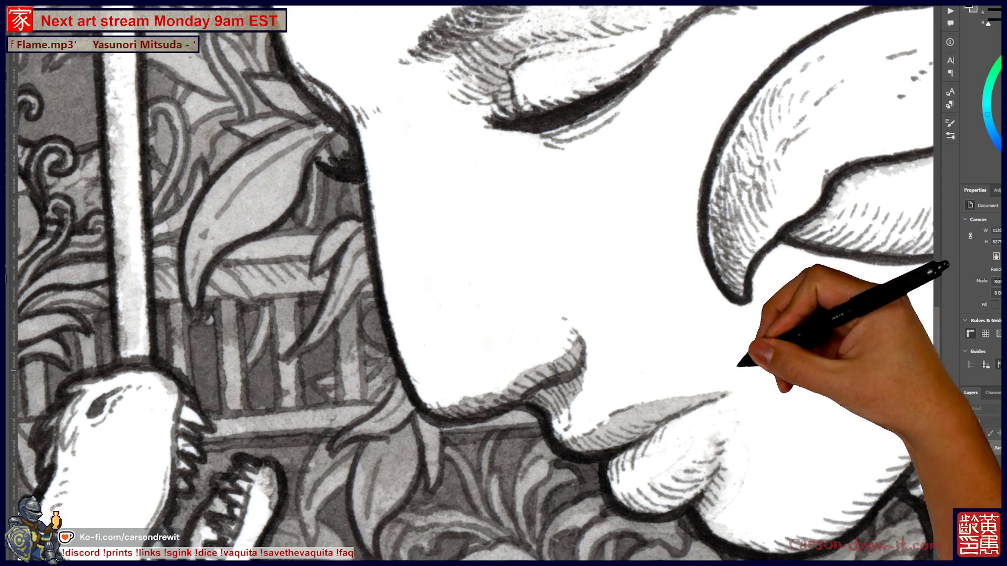
Step: Move across the face and eagle's body down to the beaded collar and ornament
mouse_move(738, 363)
mouse_down()
mouse_move(491, 416)
mouse_move(507, 369)
mouse_up()
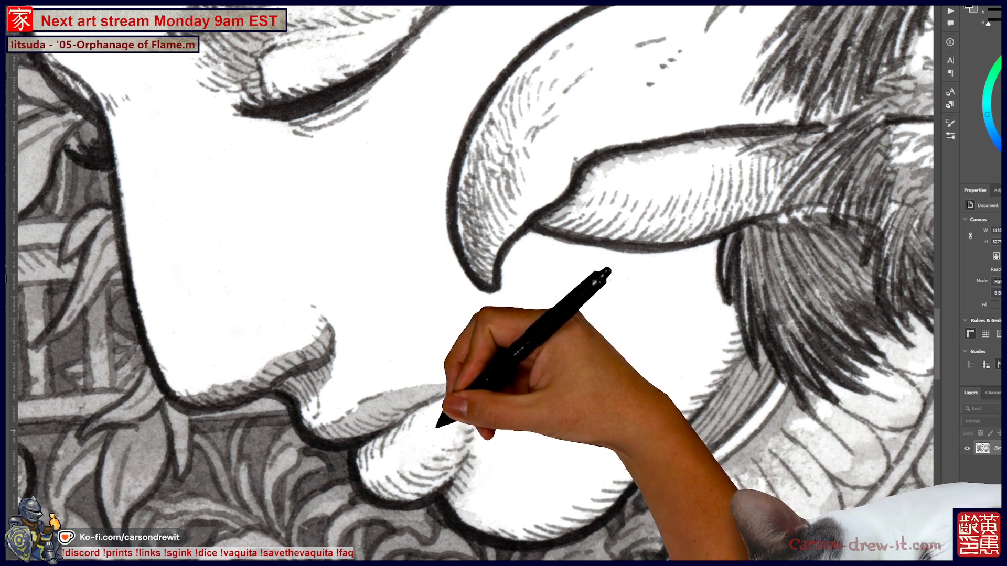
mouse_move(504, 284)
mouse_down()
mouse_move(222, 270)
mouse_move(127, 315)
mouse_move(315, 244)
mouse_up()
mouse_move(504, 283)
mouse_down()
mouse_move(456, 173)
mouse_move(441, 236)
mouse_up()
drag(441, 385, 486, 309)
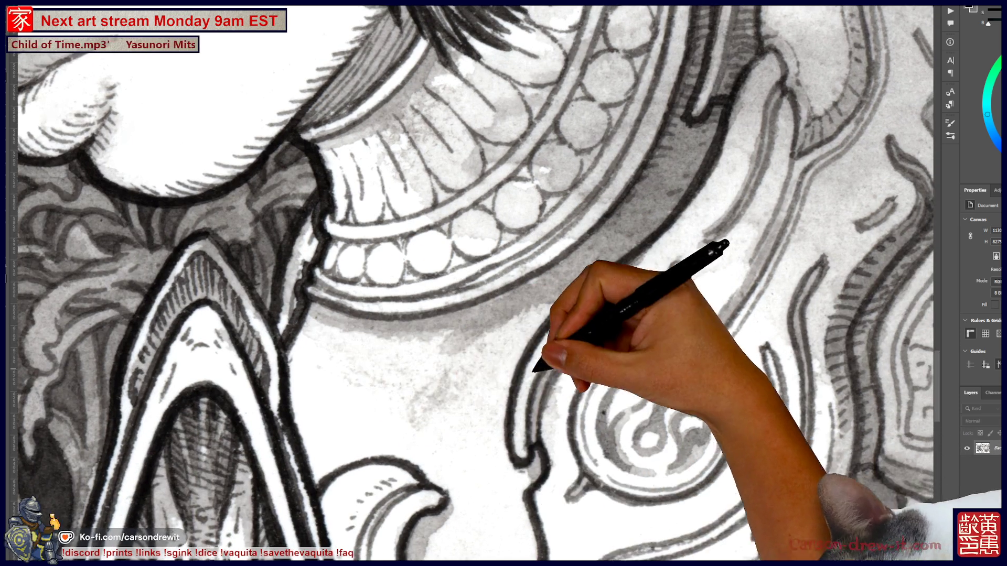
drag(504, 284, 307, 342)
mouse_move(503, 284)
mouse_down()
mouse_move(429, 355)
mouse_move(392, 370)
mouse_up()
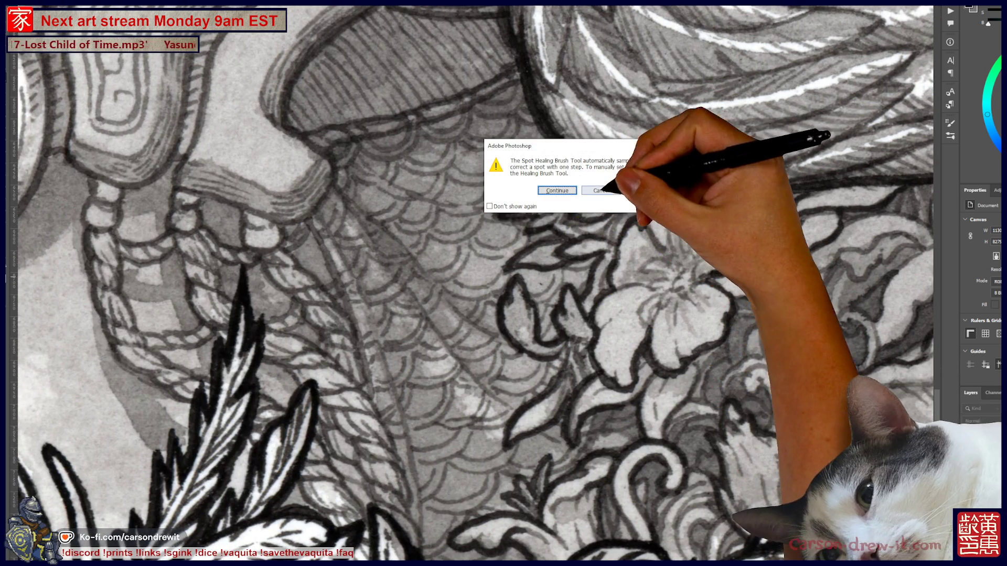
click(601, 191)
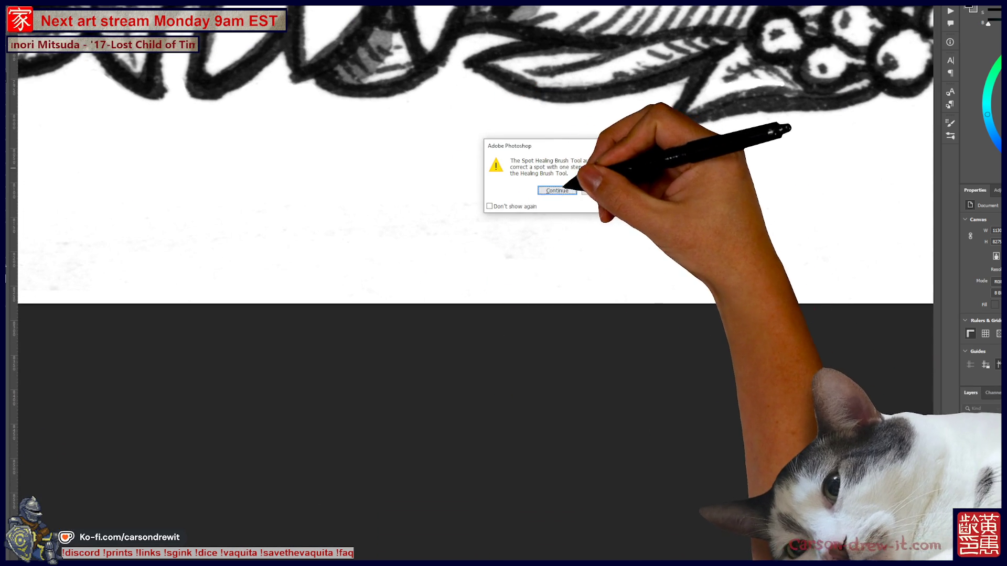
key(Return)
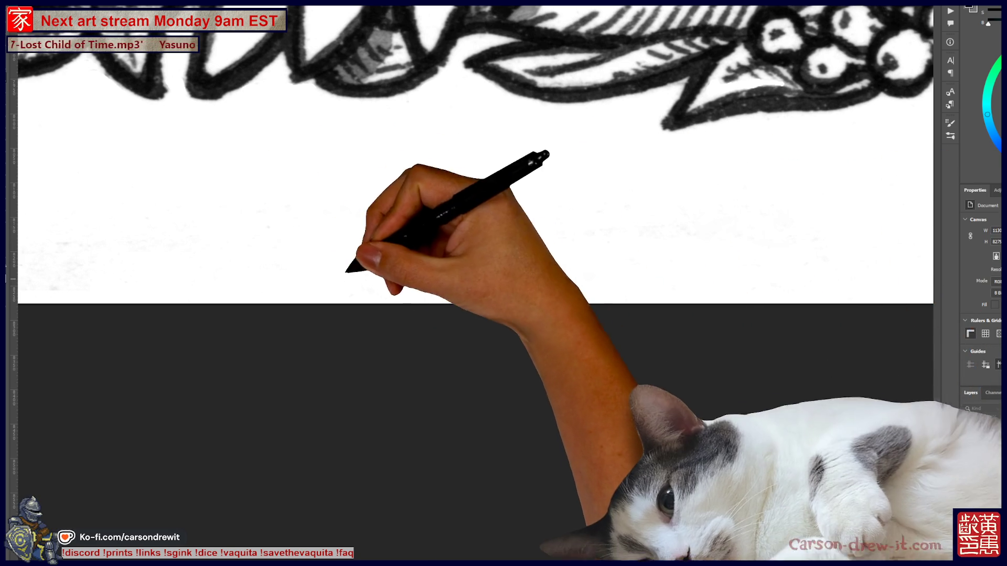
drag(527, 247, 344, 270)
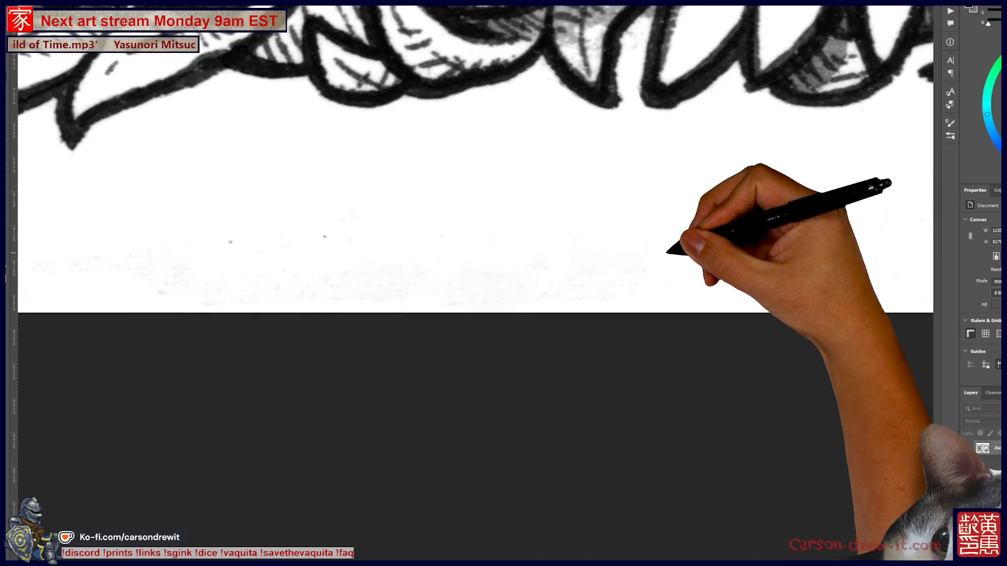
Step: Whiten the smudged bottom margin beneath the leafy border in long strokes, undoing a misplaced grey dab
drag(669, 279, 63, 276)
drag(236, 239, 444, 238)
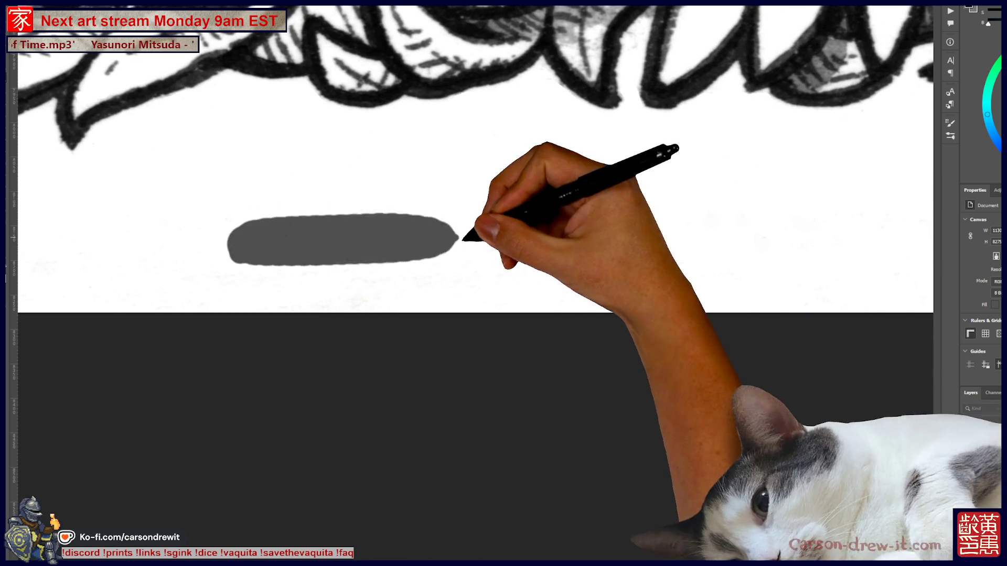
drag(268, 270, 897, 270)
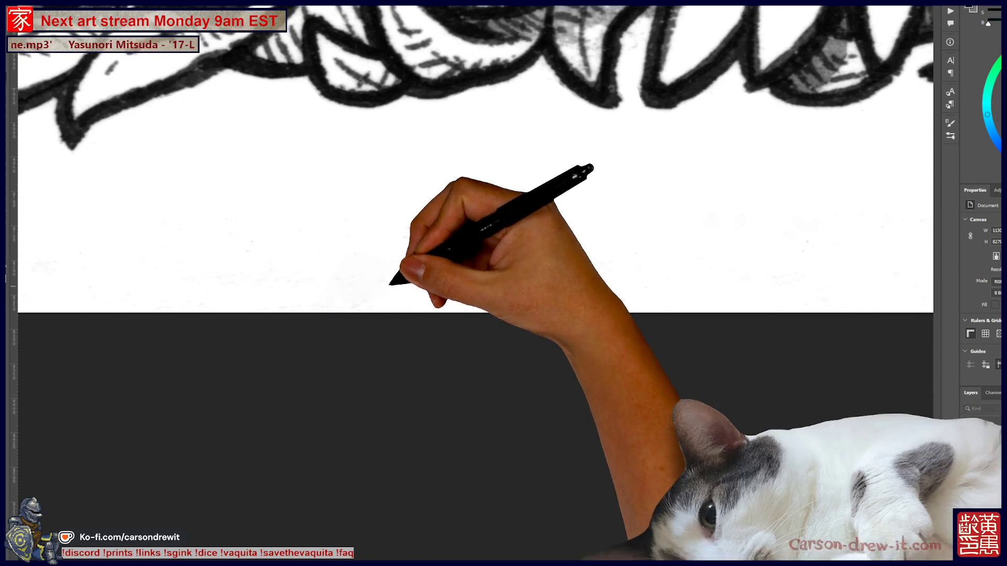
drag(464, 265, 775, 272)
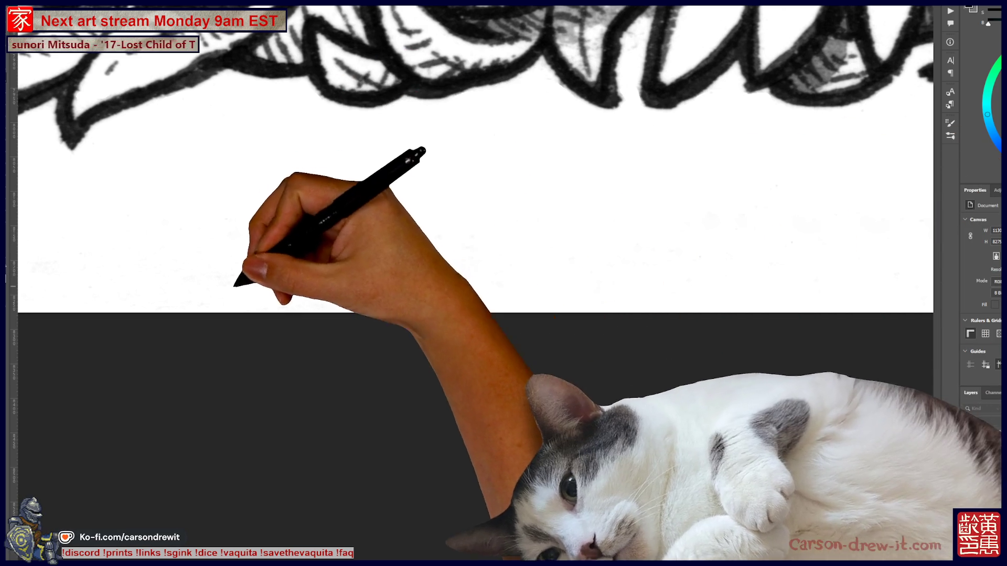
drag(234, 279, 726, 283)
drag(421, 265, 512, 265)
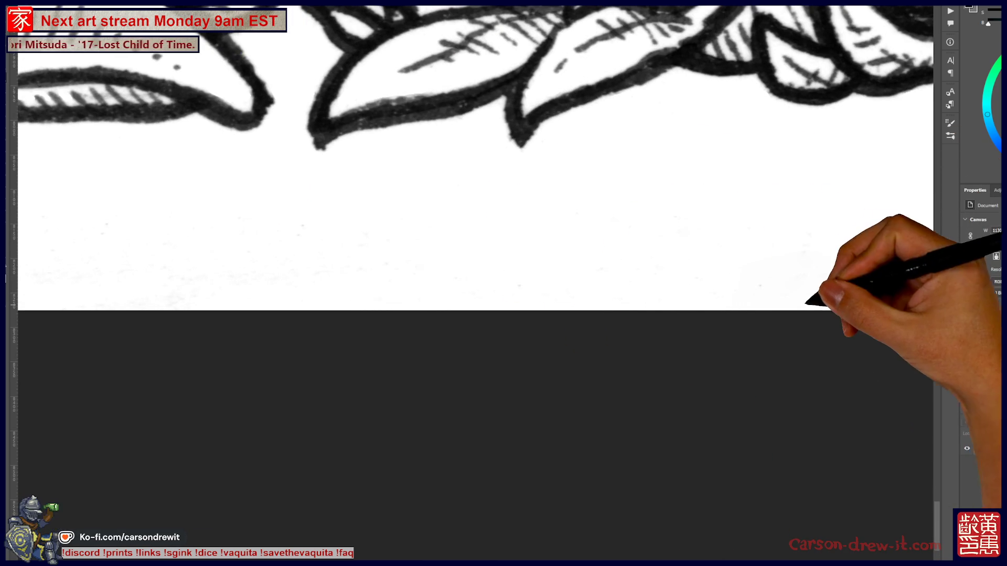
drag(885, 306, 580, 359)
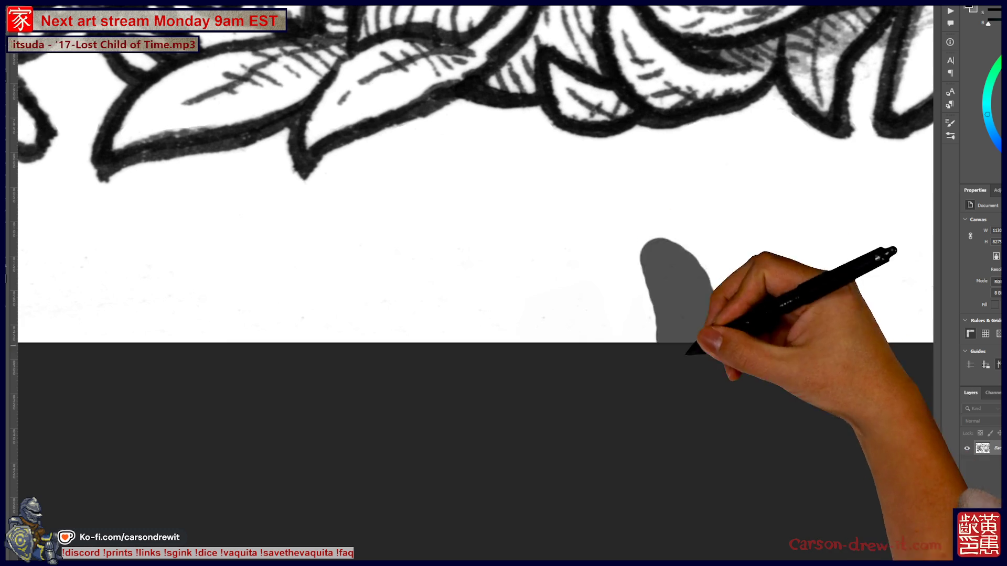
click(248, 297)
drag(113, 325, 411, 310)
drag(370, 267, 429, 268)
key(ctrl+z)
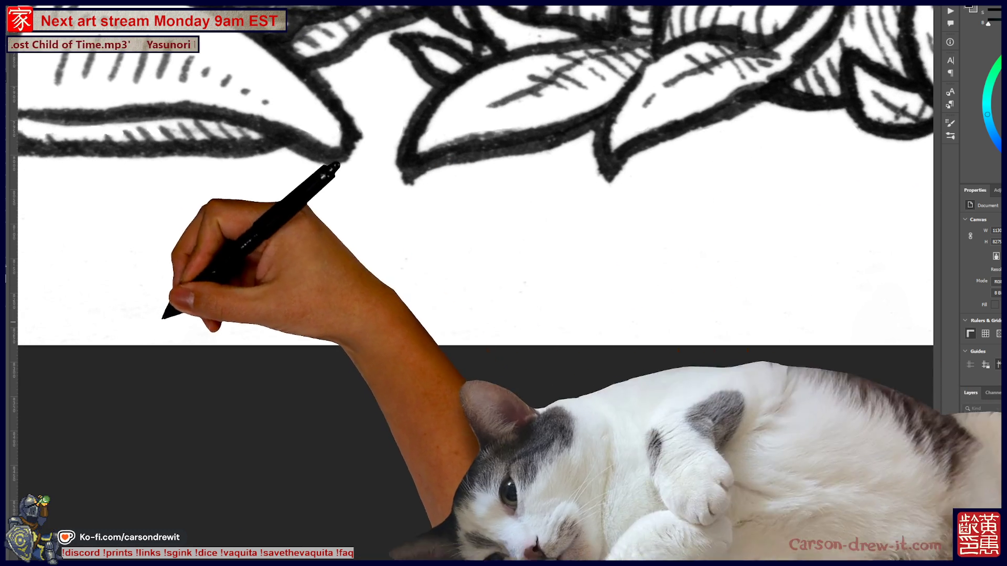
Step: Work leftward along the bottom margin to the page's lower-left corner, painting out specks
mouse_move(381, 369)
mouse_down()
mouse_move(648, 400)
mouse_move(645, 386)
mouse_up()
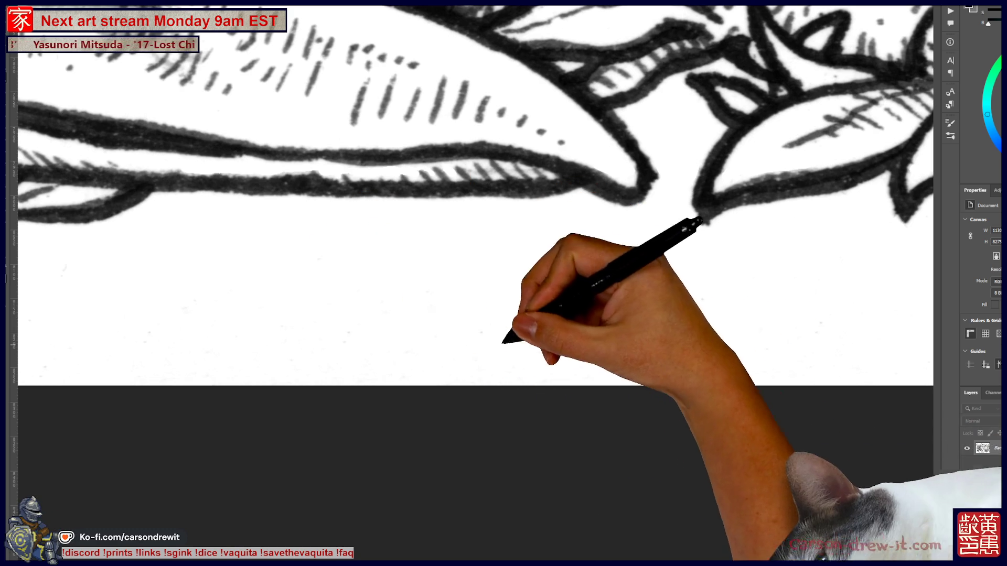
drag(509, 427, 581, 432)
drag(582, 315, 696, 327)
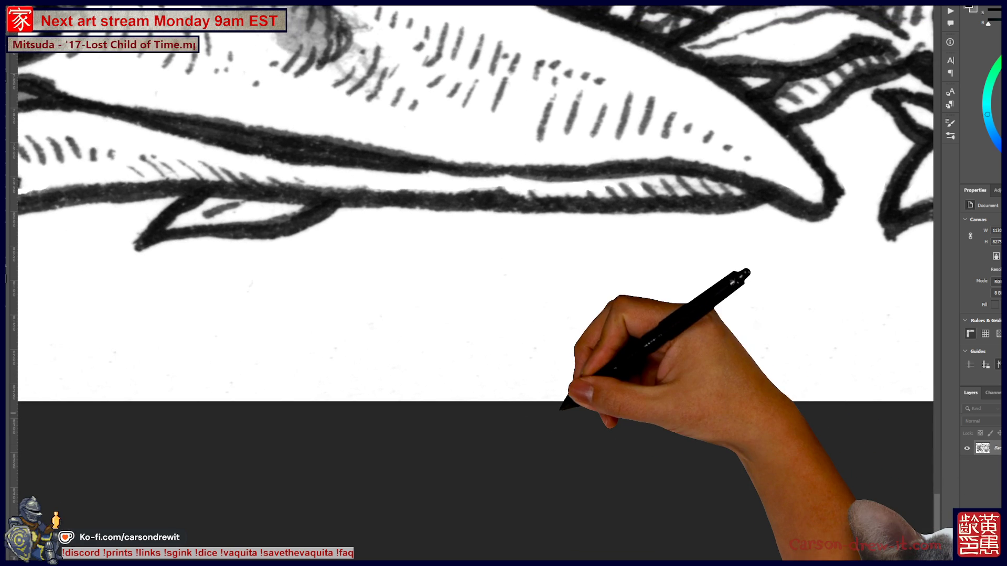
drag(333, 276, 558, 341)
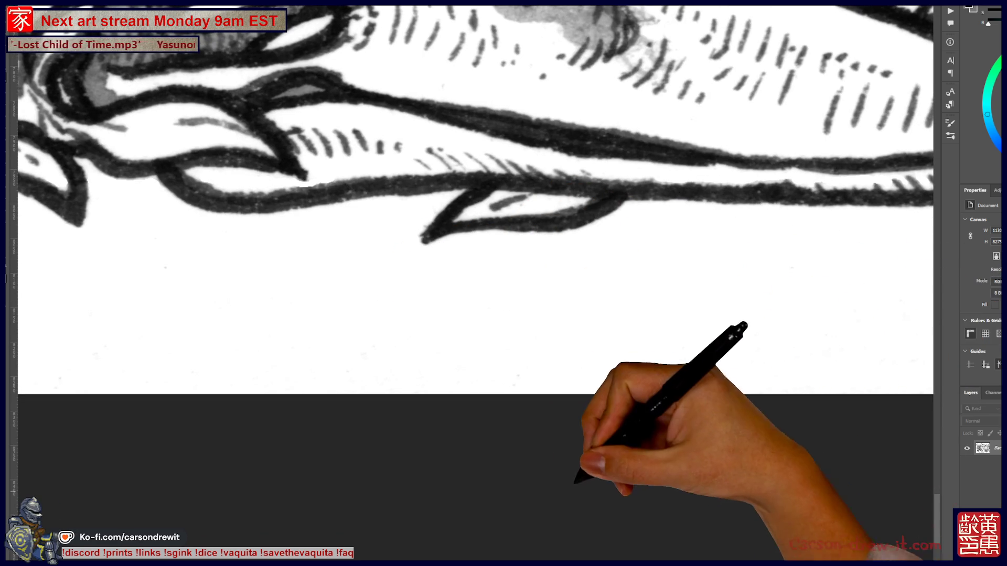
drag(315, 236, 593, 229)
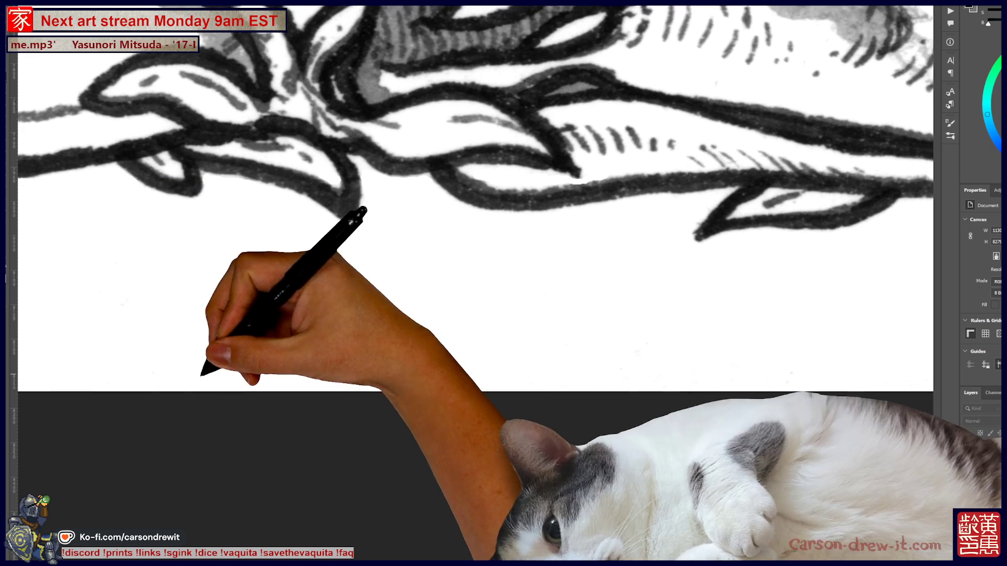
drag(236, 237, 787, 252)
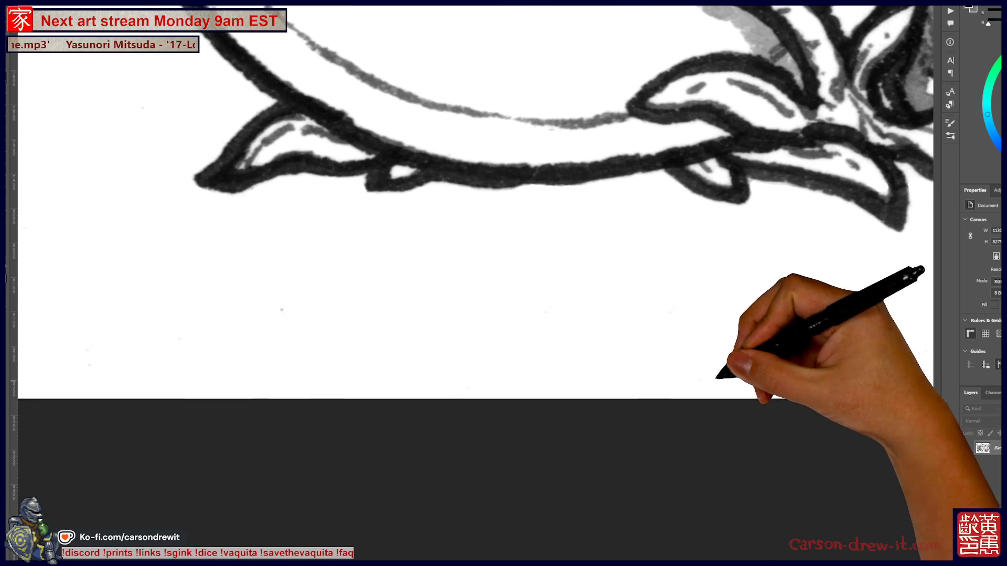
drag(338, 342, 519, 386)
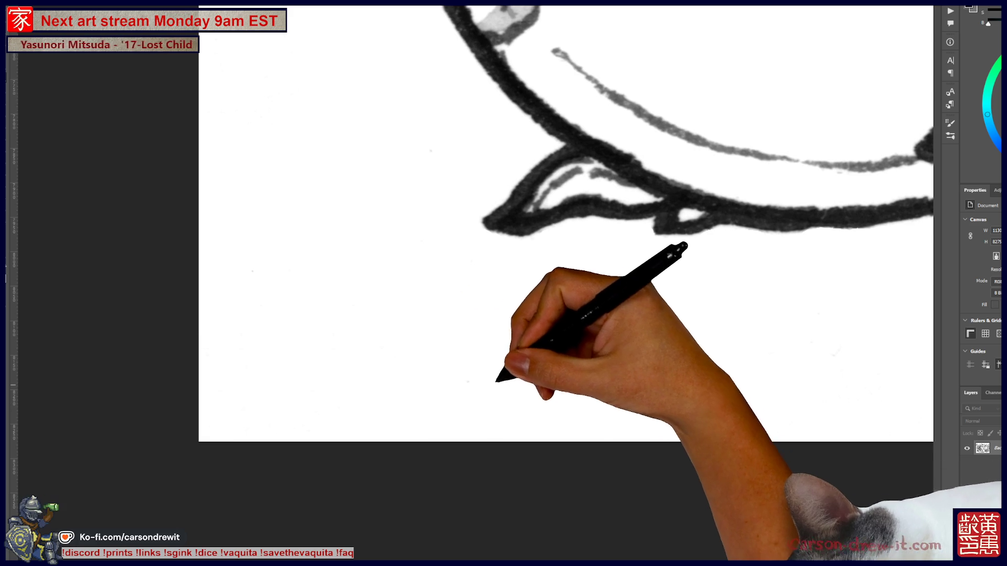
key(ctrl+plus)
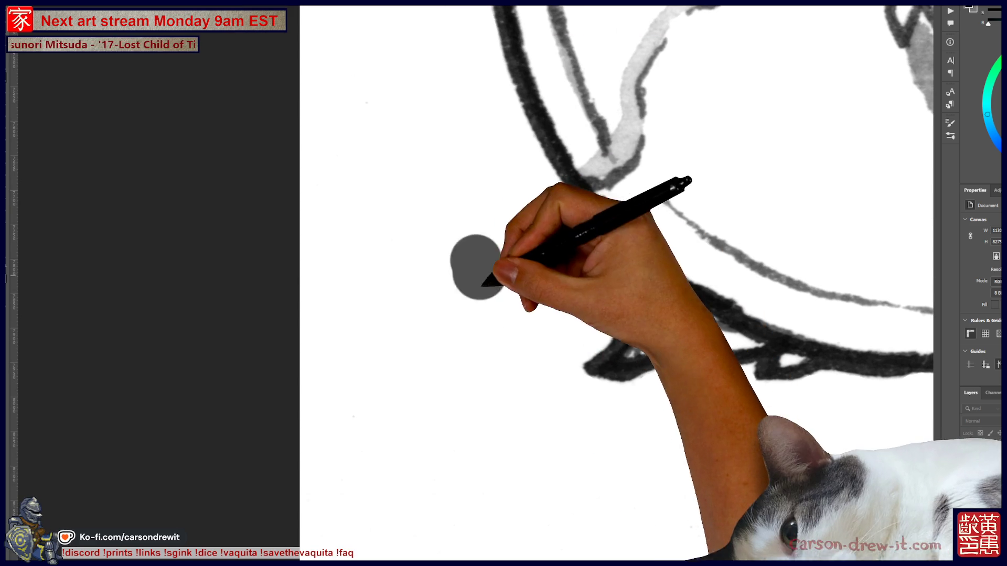
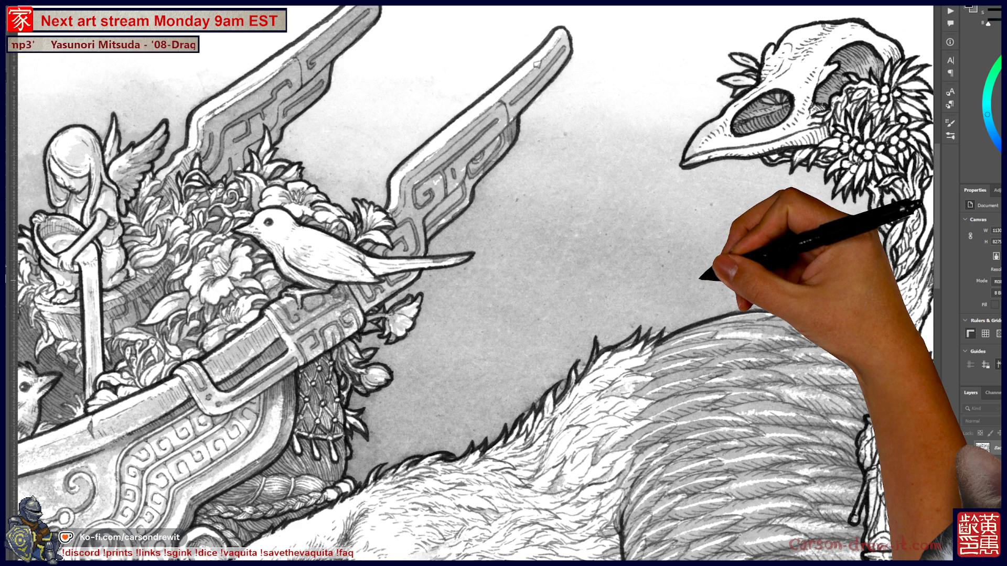
scroll(665, 330, up, 3)
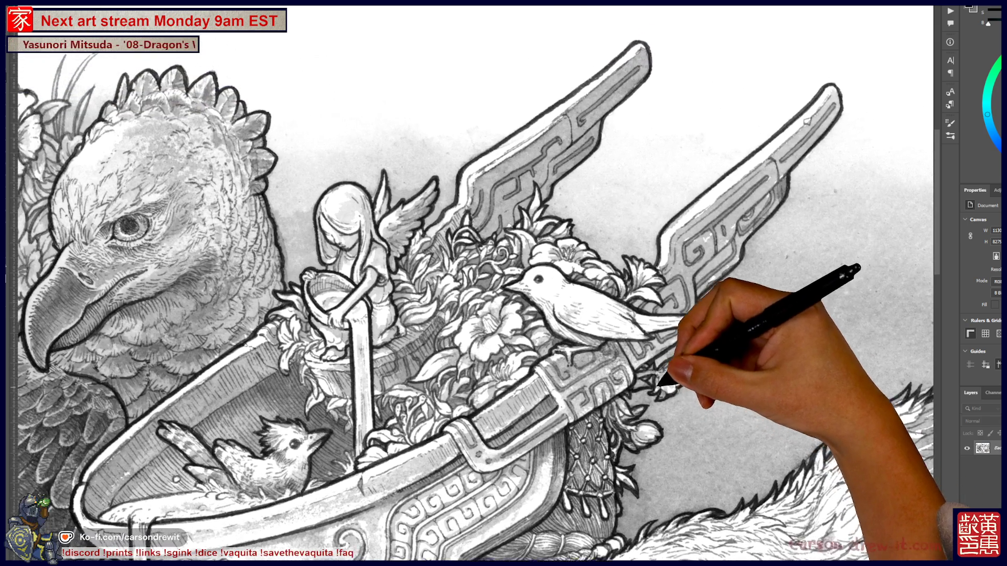
Step: Select the TGTS-Watery-2b watery texture brush from the Brush Preset picker
mouse_move(662, 386)
mouse_down()
mouse_move(641, 397)
mouse_move(603, 383)
mouse_move(480, 378)
mouse_up()
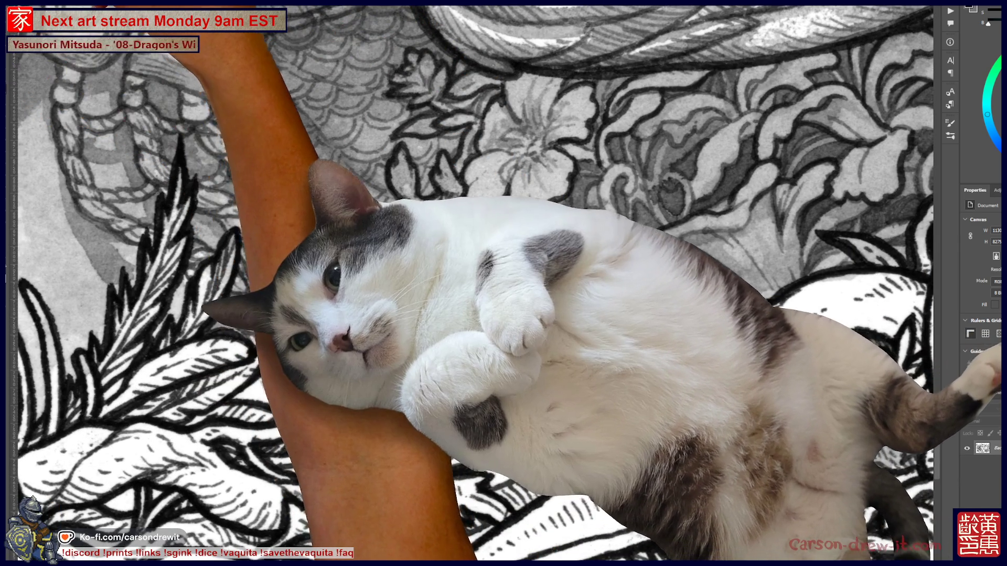
click(31, 39)
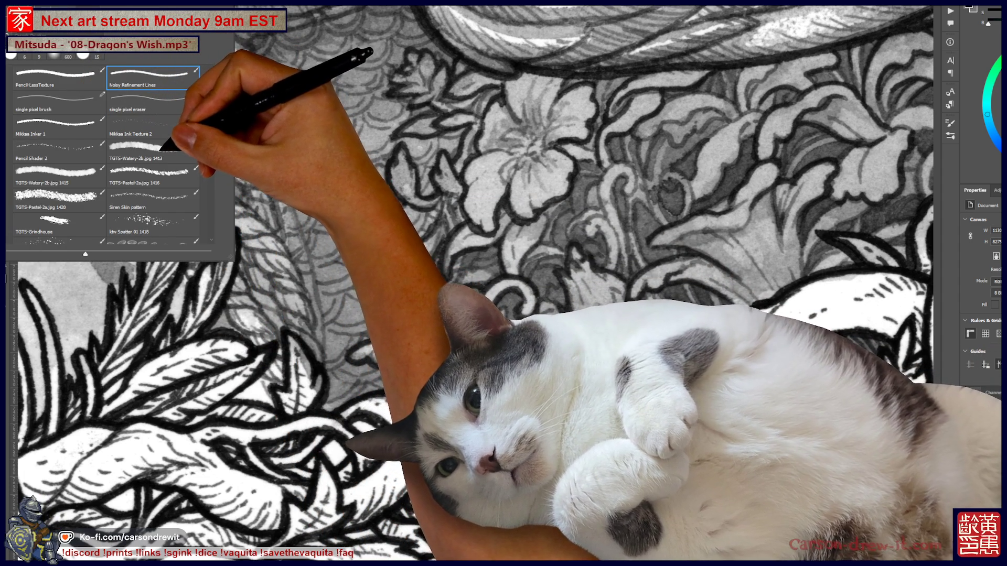
click(154, 147)
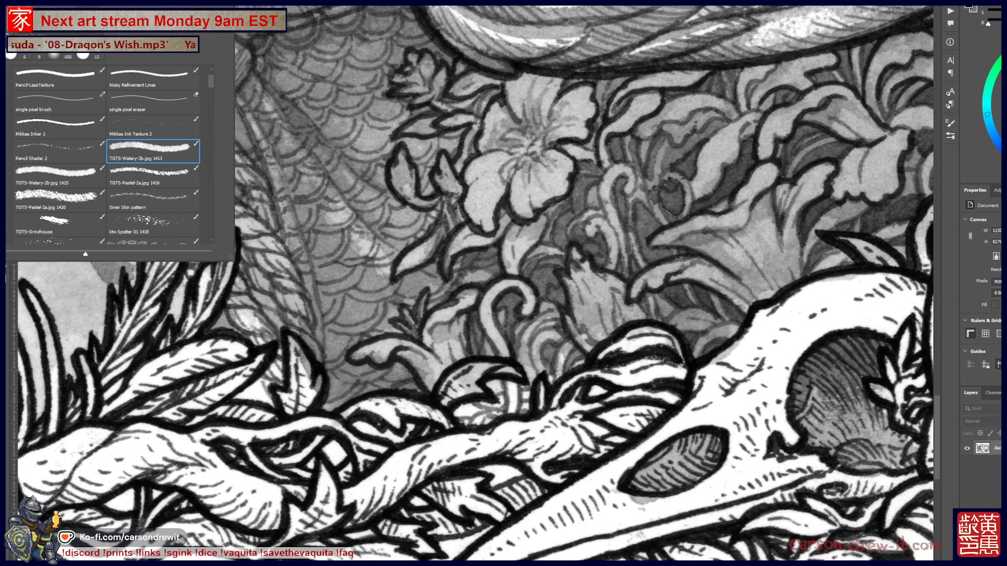
key(Return)
Step: Add a new empty layer above the scan and set its blend mode to Multiply
key(ctrl+alt+shift+n)
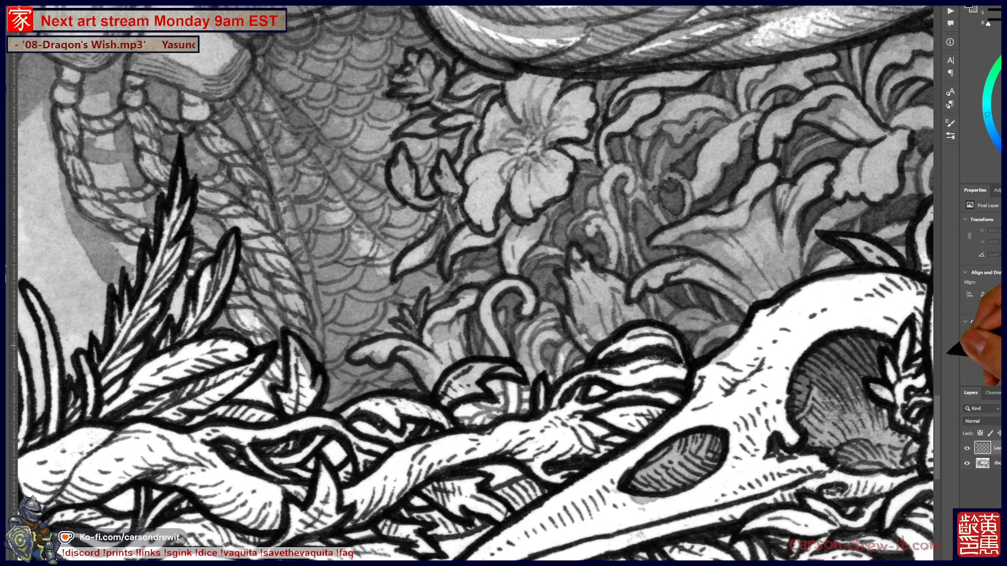
click(984, 421)
click(975, 372)
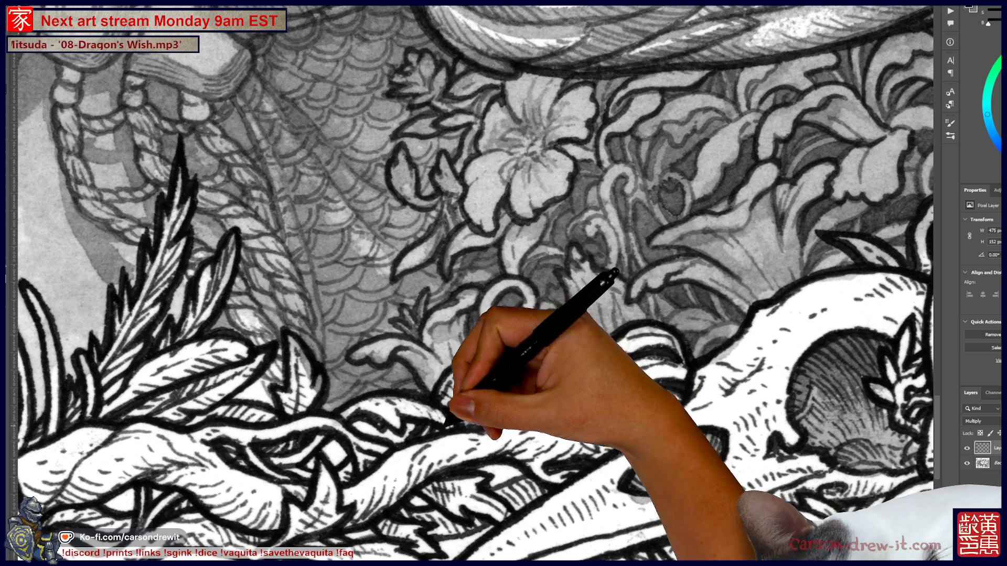
key(ctrl+plus)
key(ctrl+plus)
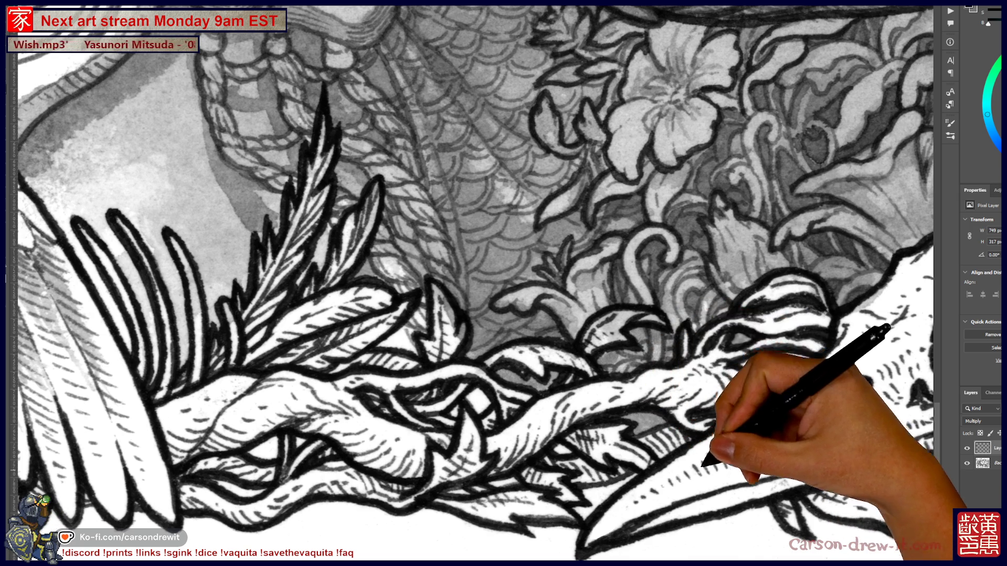
Step: Pan across the wing tips, vines, flowers, fruit and bird skull while brushing wash touch-ups
drag(706, 462, 556, 486)
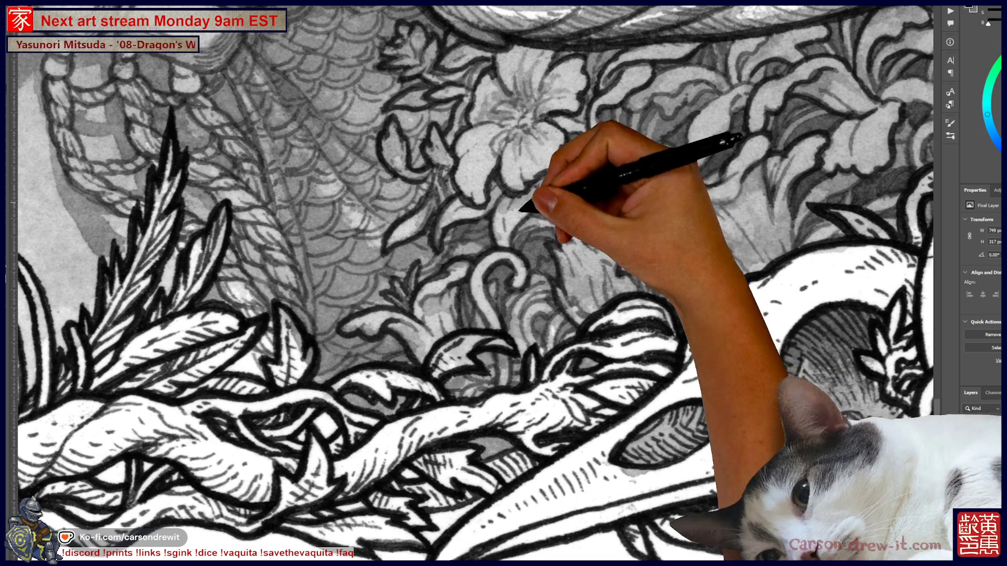
drag(504, 283, 395, 321)
drag(504, 283, 525, 281)
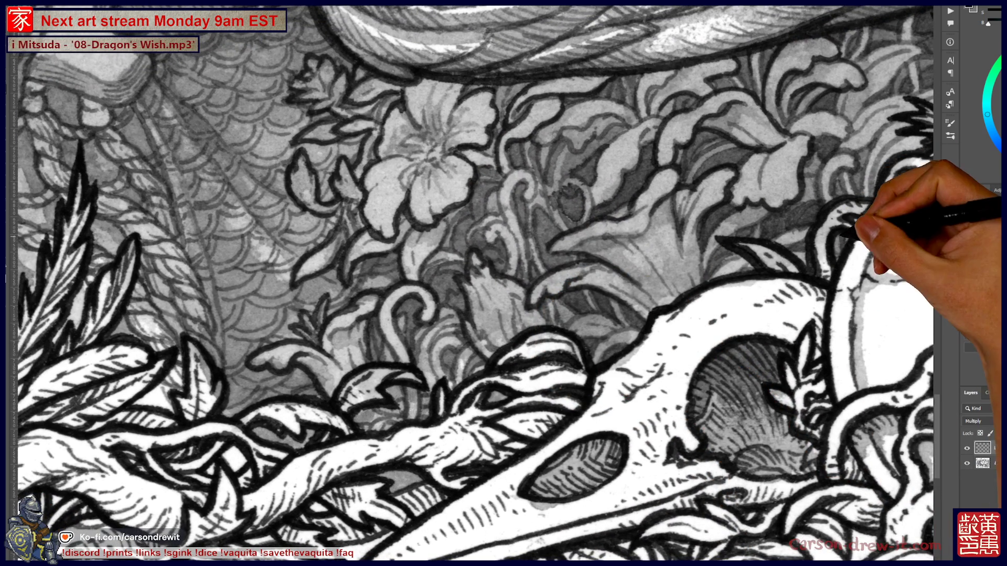
drag(503, 283, 189, 465)
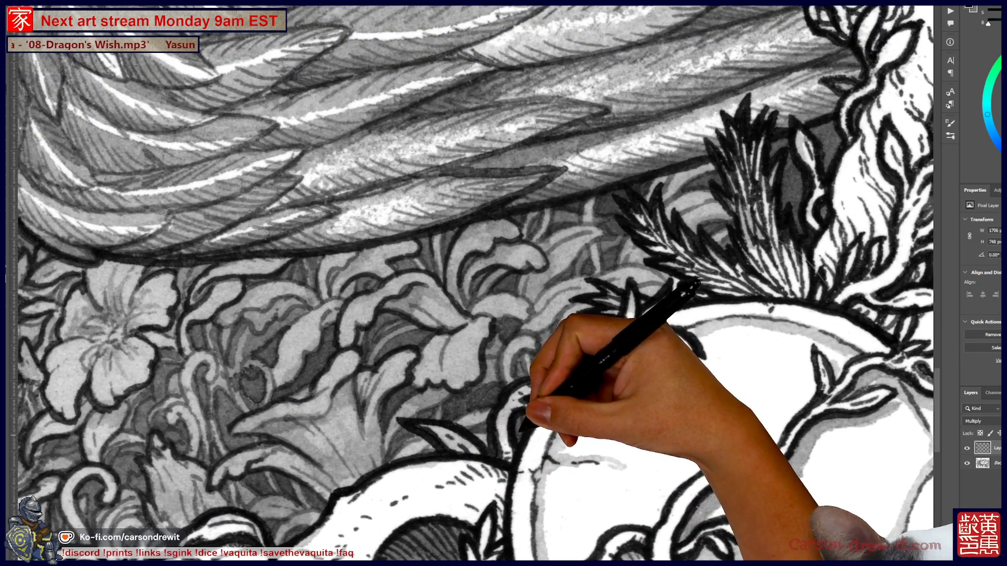
drag(503, 284, 425, 315)
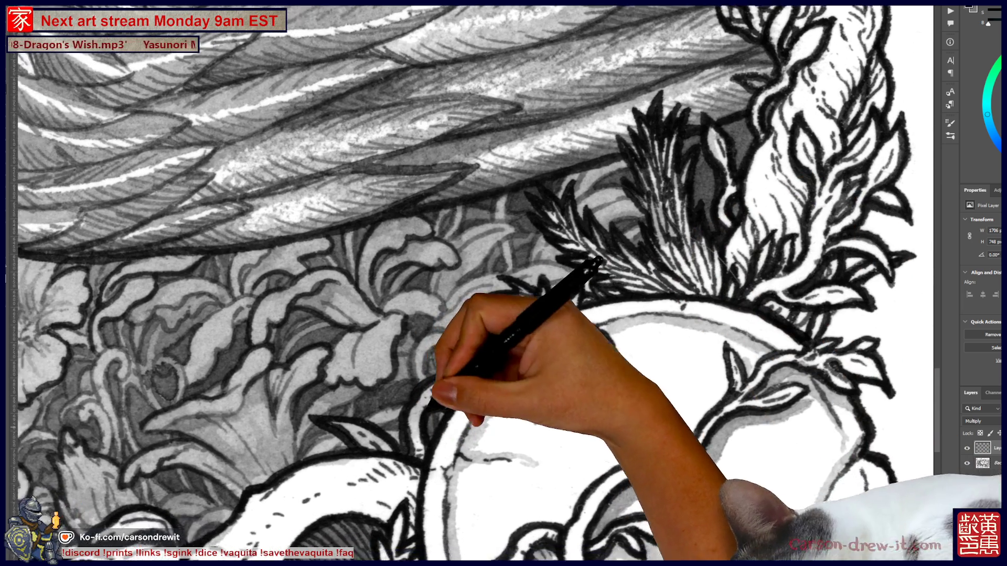
drag(503, 283, 739, 126)
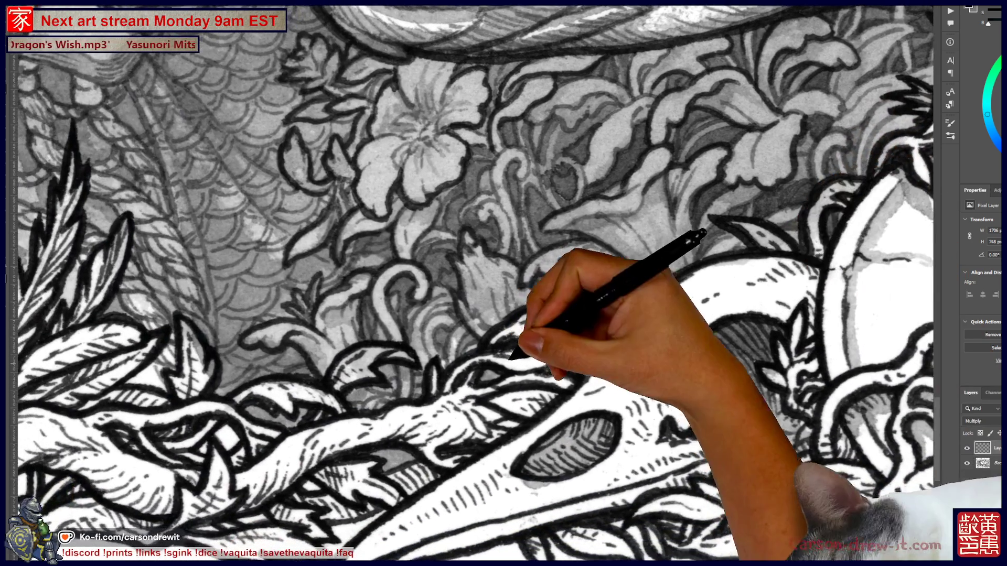
drag(503, 283, 592, 252)
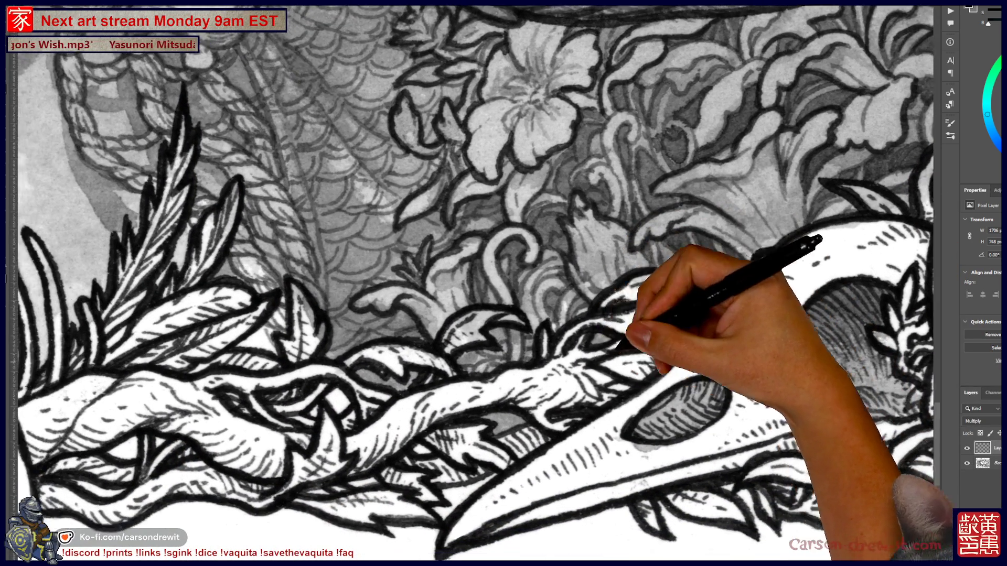
drag(504, 283, 627, 268)
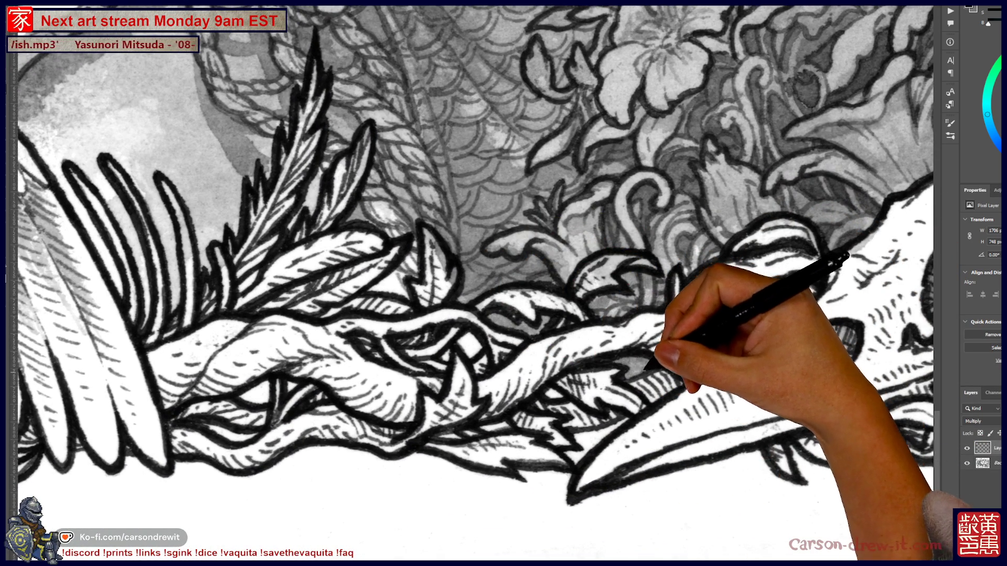
drag(504, 284, 565, 314)
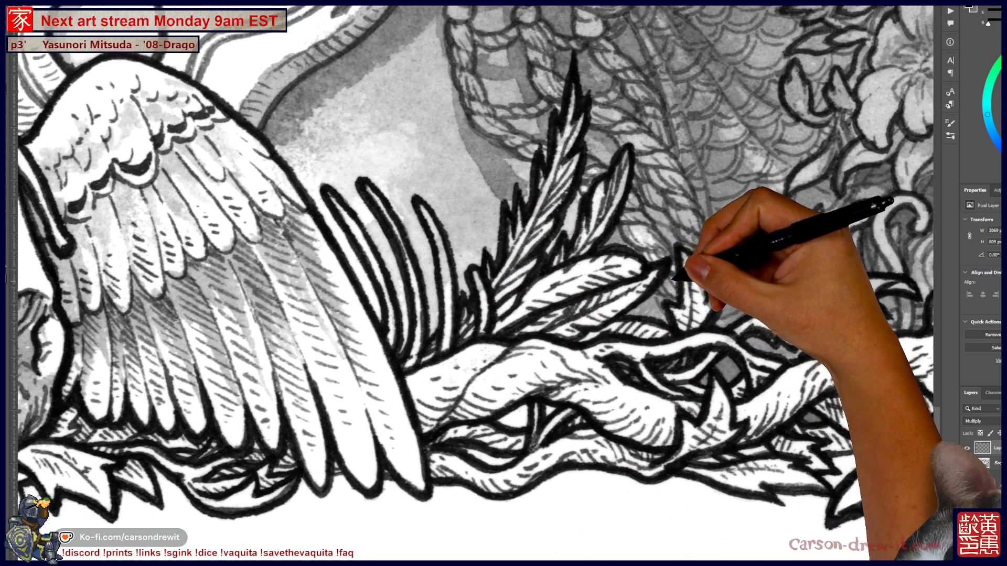
scroll(472, 283, up, 2)
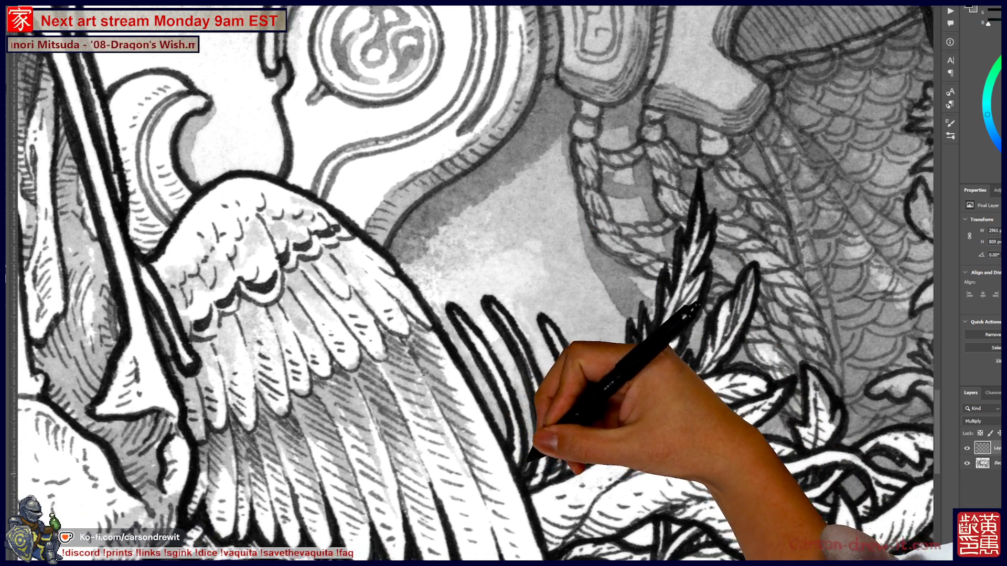
Step: Pan and zoom across the small wing, mushrooms and large hand while brushing wash touch-ups
drag(314, 283, 629, 260)
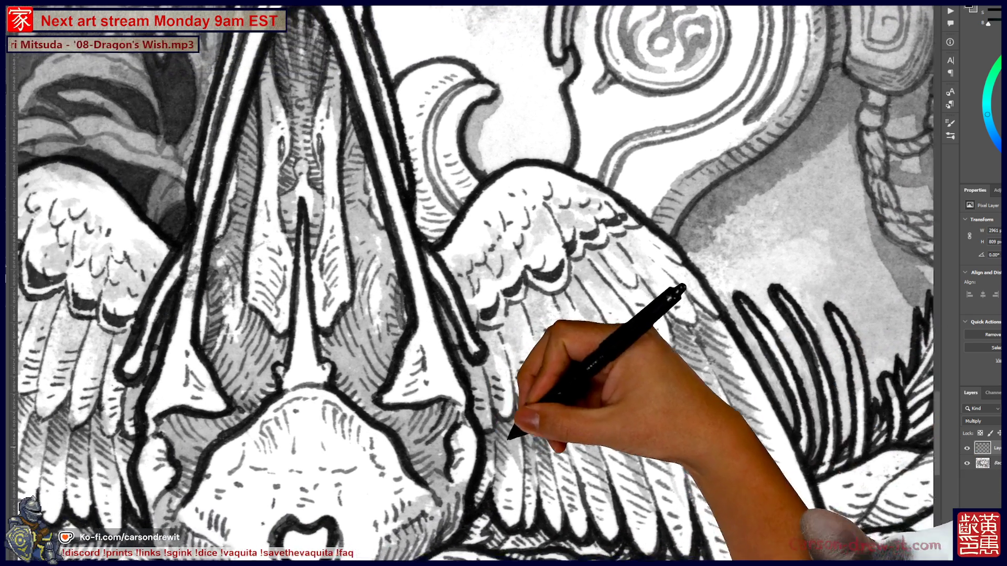
drag(315, 315, 574, 307)
drag(314, 315, 598, 307)
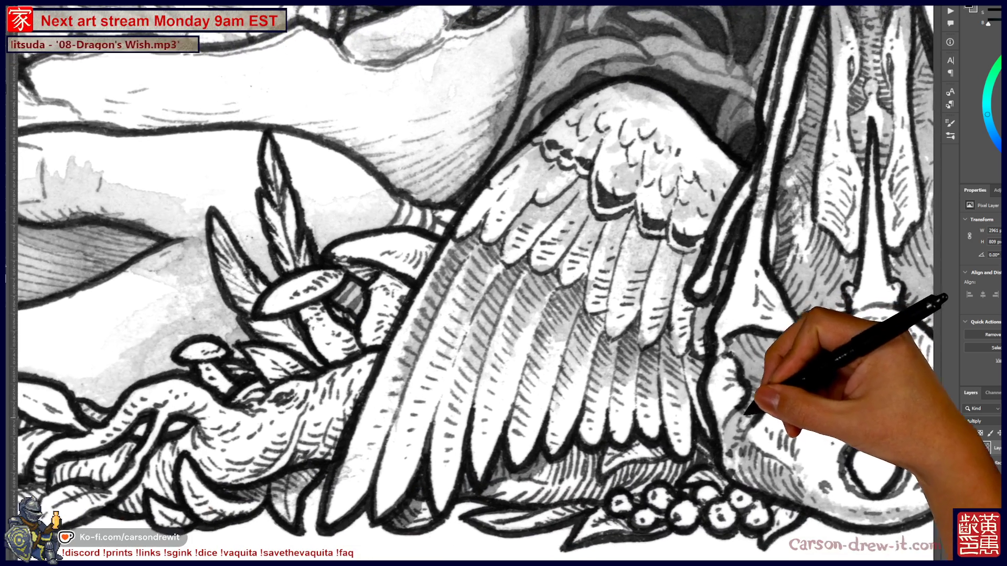
key(ctrl+plus)
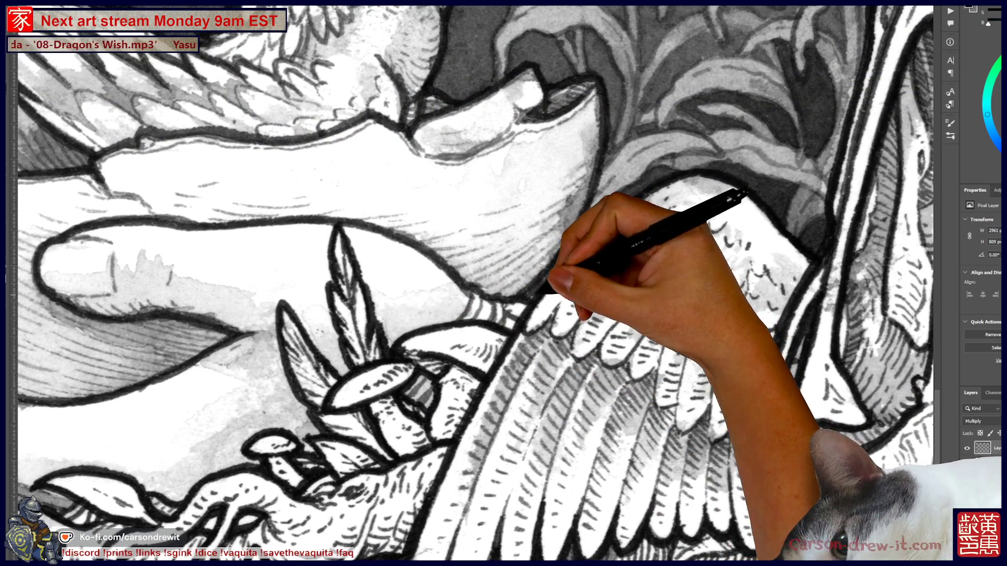
drag(543, 299, 794, 401)
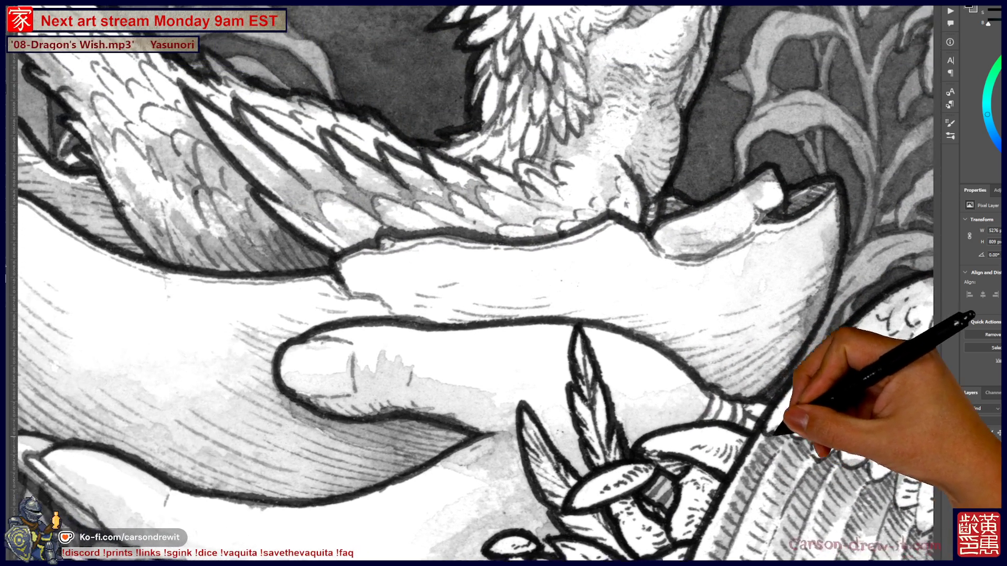
key(ctrl+minus)
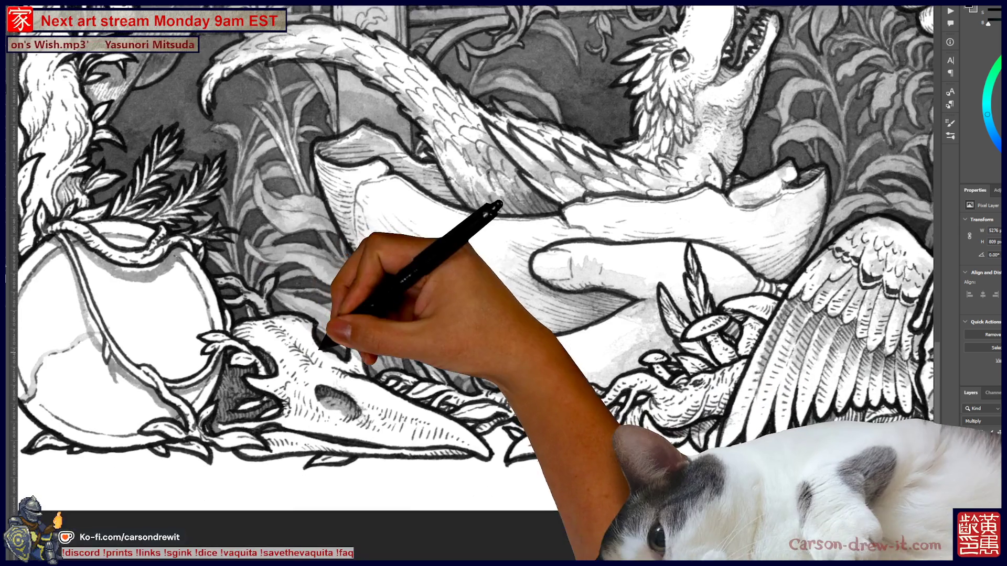
Step: Zoom in on the shell and skull to continue wash touch-ups toward the pillar and wing
key(ctrl+plus)
key(ctrl+plus)
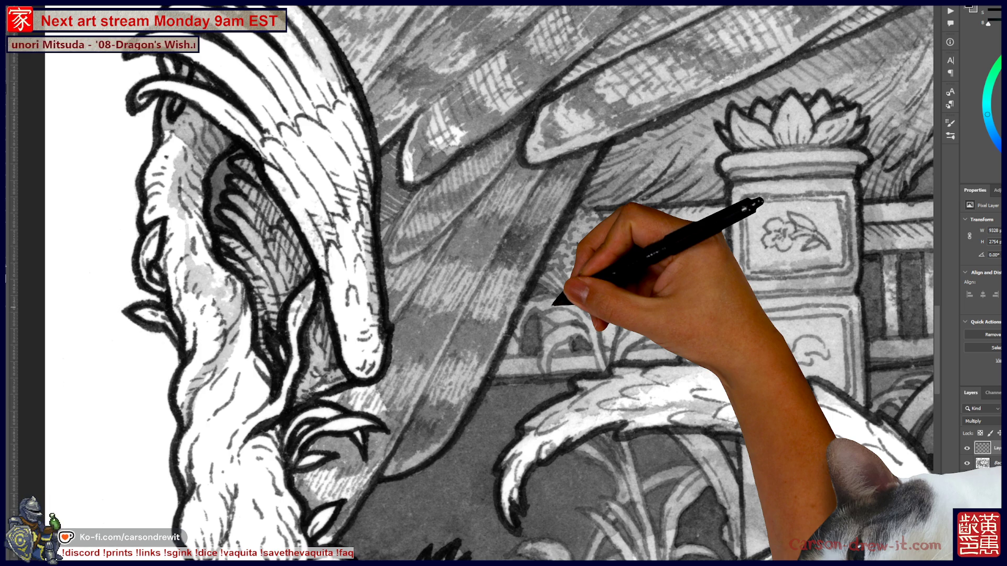
scroll(488, 284, down, 3)
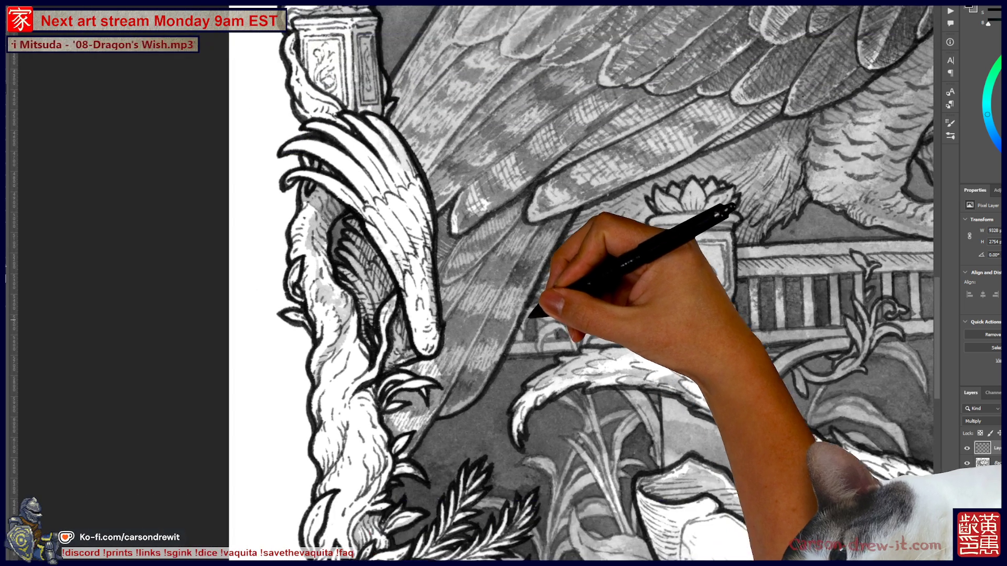
scroll(582, 283, up, 2)
scroll(582, 283, up, 2)
Step: Pan from the angel on the pillar down to the bowl with the small bird and add a touch-up stroke
drag(416, 270, 370, 449)
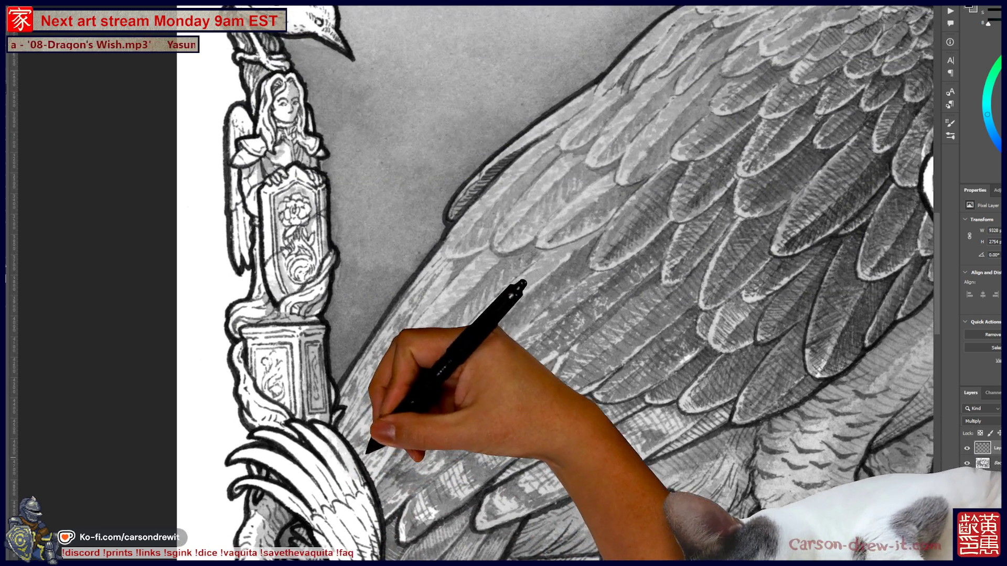
drag(560, 311, 383, 415)
mouse_move(708, 405)
mouse_down()
mouse_move(299, 370)
mouse_move(251, 398)
mouse_move(674, 319)
mouse_move(522, 383)
mouse_up()
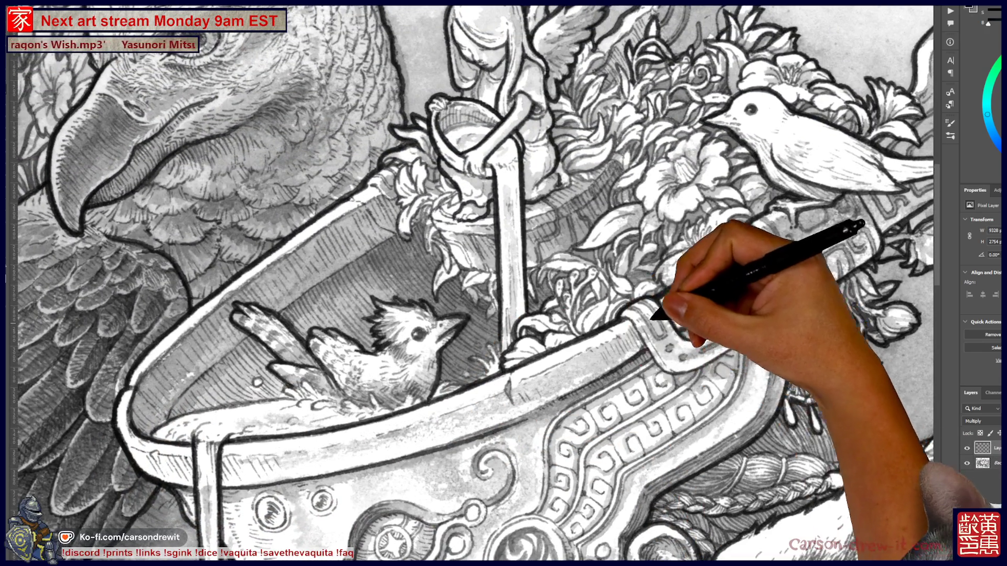
drag(653, 450, 612, 306)
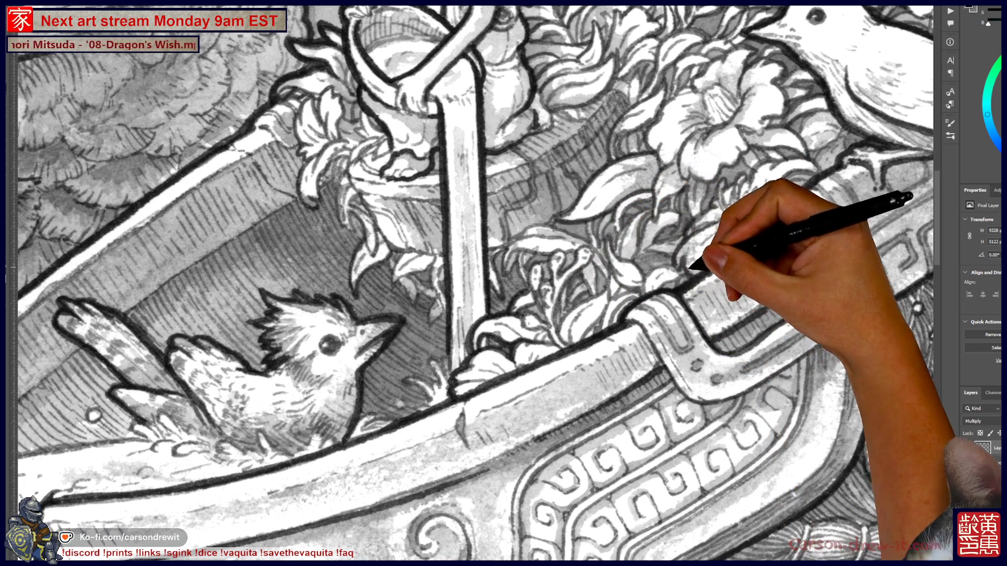
drag(692, 260, 531, 342)
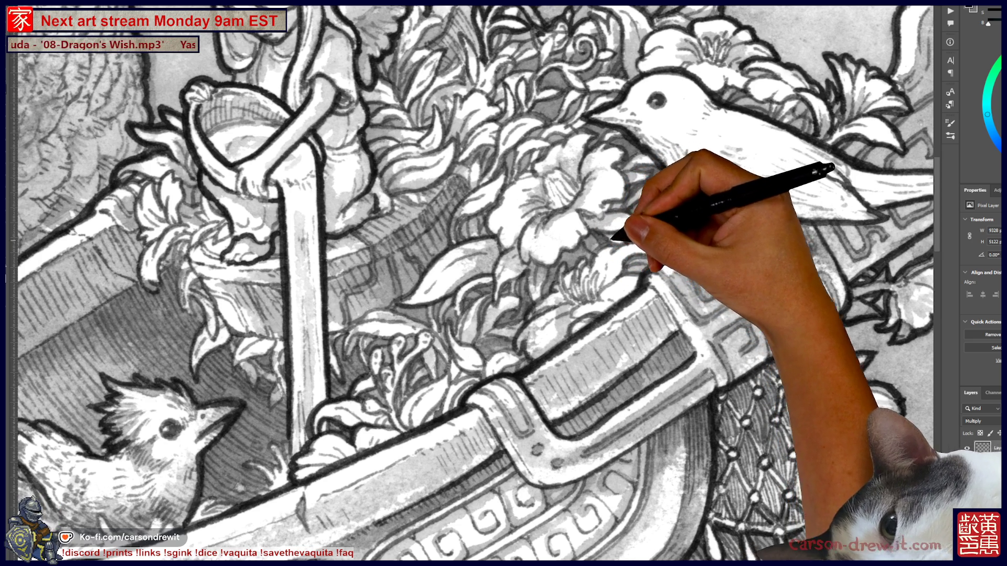
drag(731, 342, 724, 267)
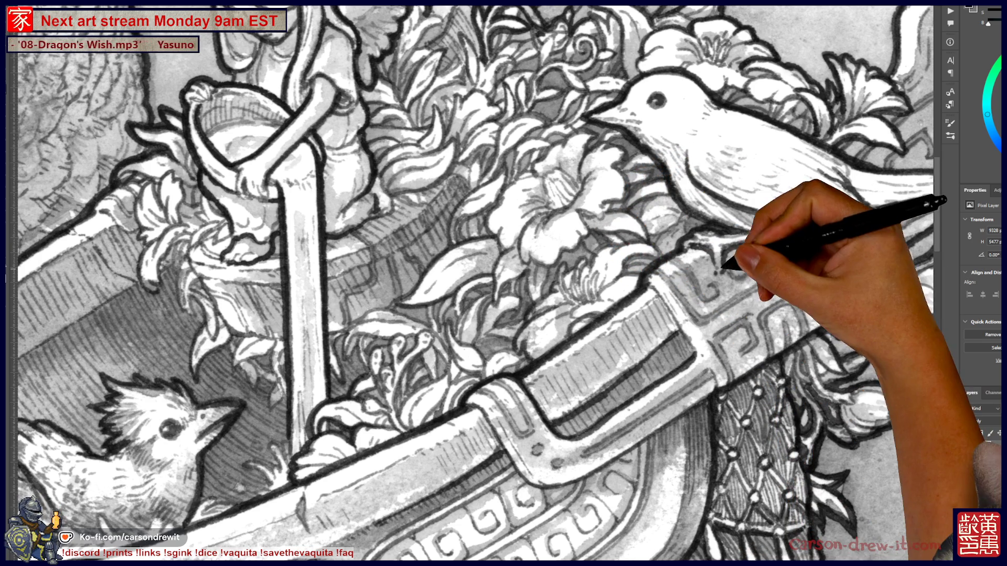
scroll(475, 284, down, 5)
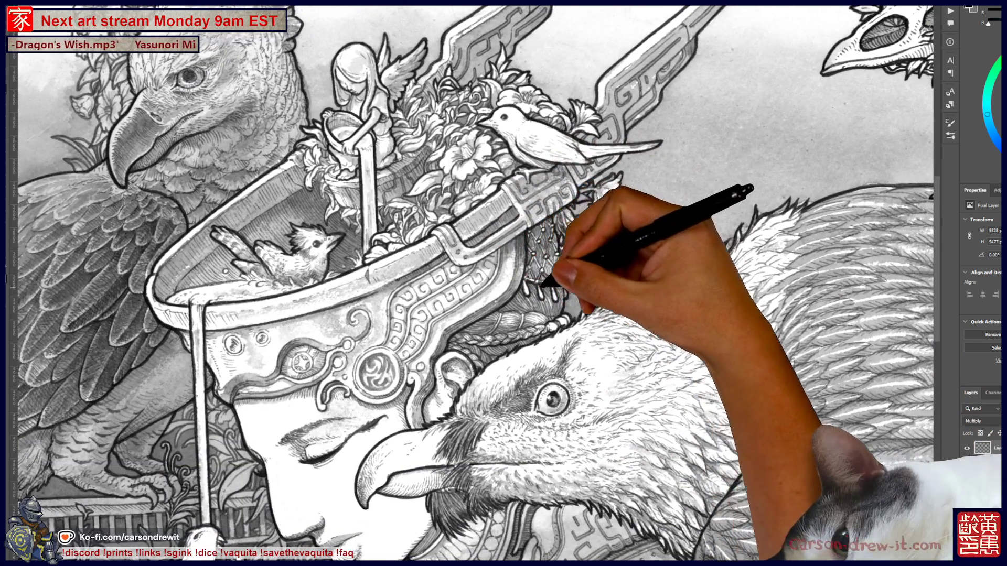
scroll(461, 77, up, 2)
scroll(461, 77, up, 2)
scroll(364, 124, up, 2)
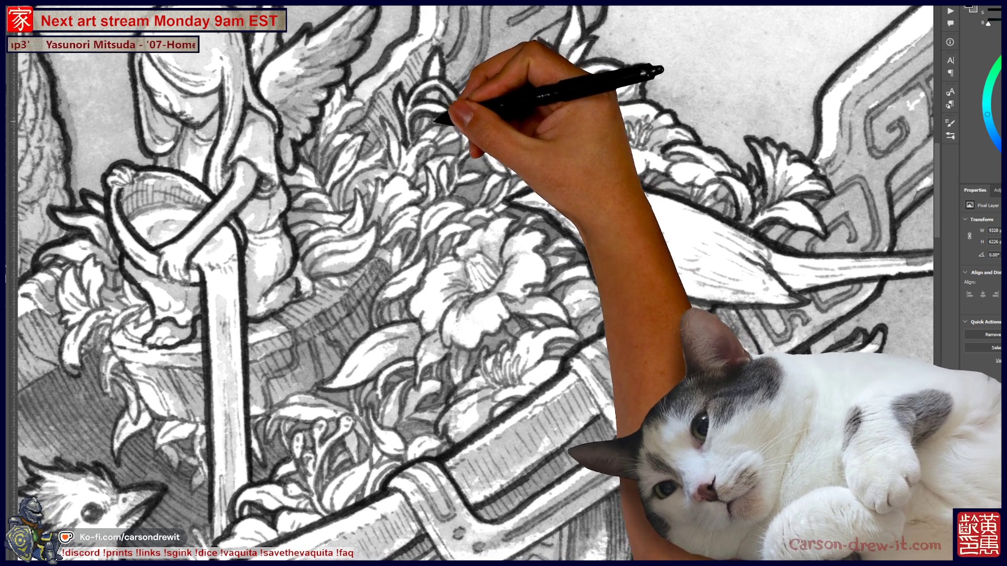
key(ctrl+minus)
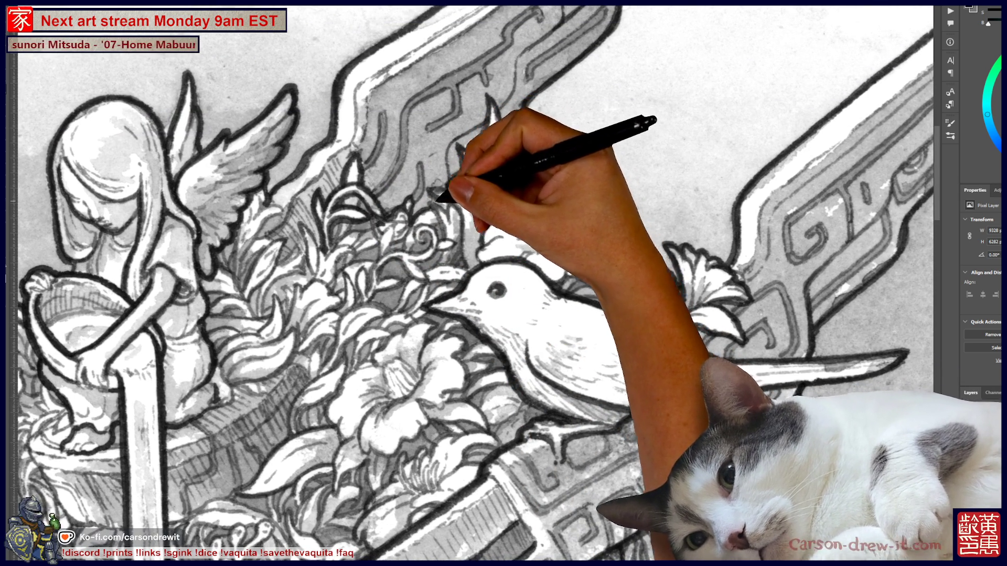
mouse_move(504, 284)
mouse_down()
mouse_move(451, 301)
mouse_move(438, 211)
mouse_up()
key(ctrl+minus)
key(ctrl+minus)
key(ctrl+plus)
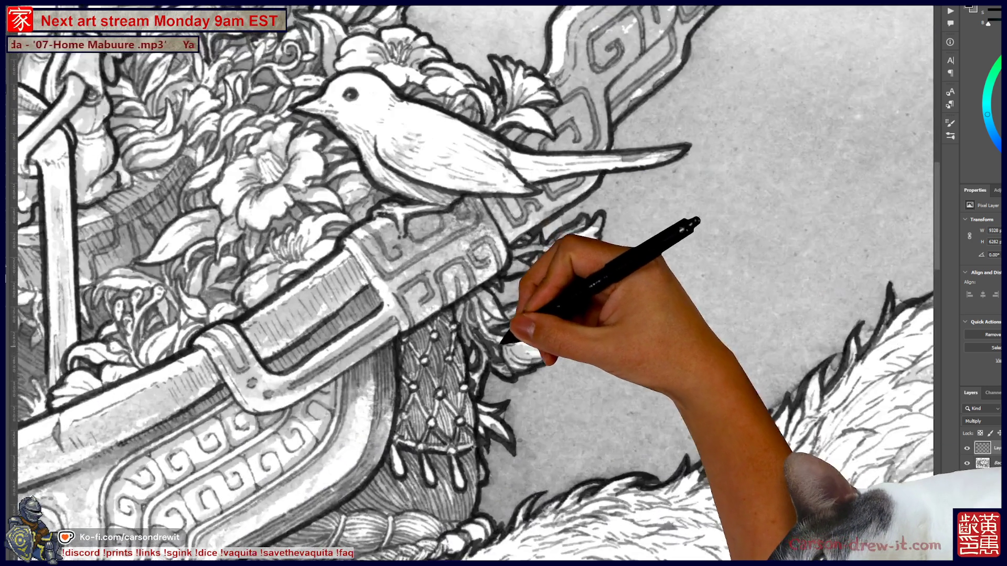
key(ctrl+plus)
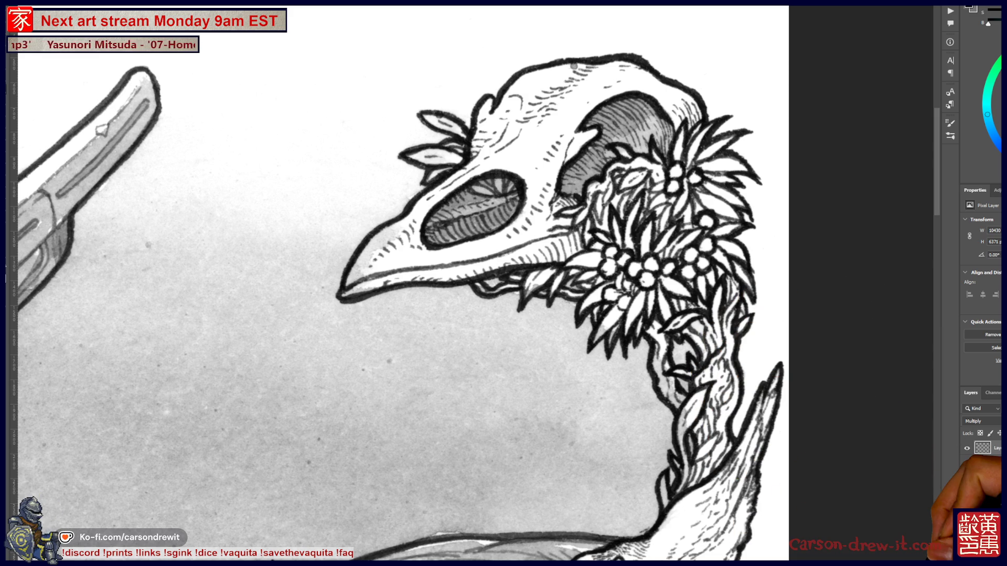
scroll(393, 284, down, 5)
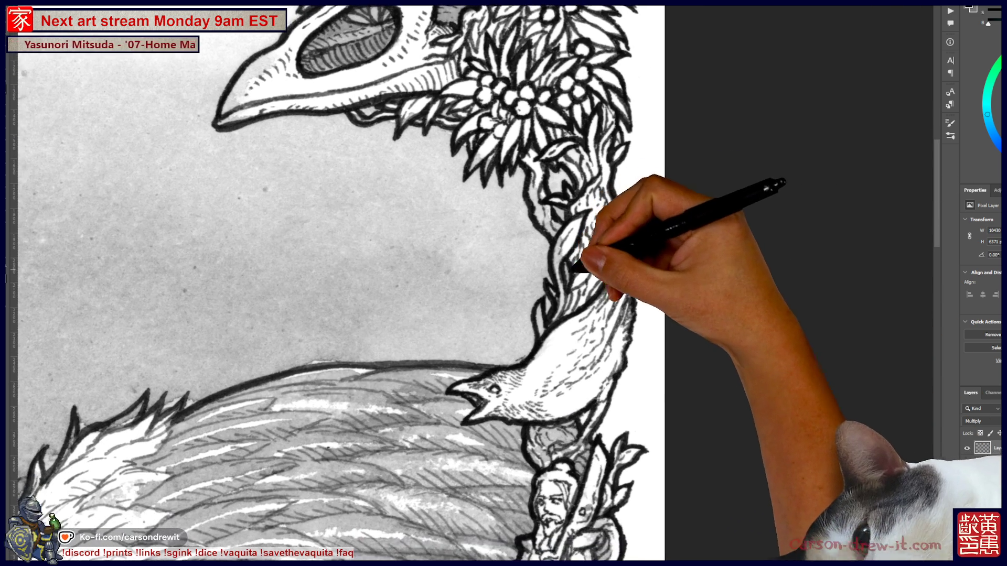
scroll(472, 283, down, 3)
scroll(472, 283, down, 2)
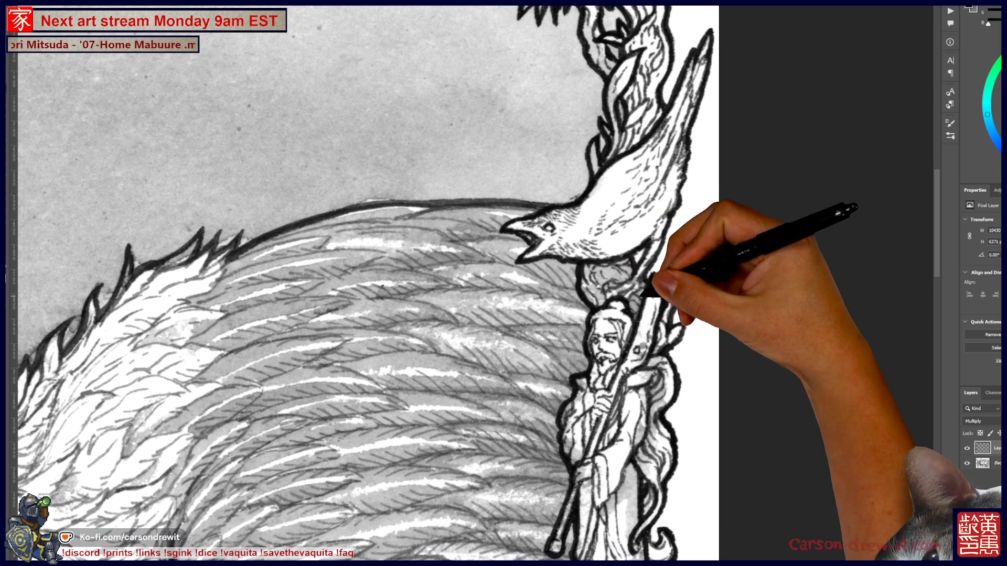
scroll(472, 283, down, 1)
scroll(472, 284, down, 3)
scroll(472, 284, down, 1)
scroll(472, 284, down, 1)
scroll(472, 283, down, 2)
scroll(472, 284, down, 1)
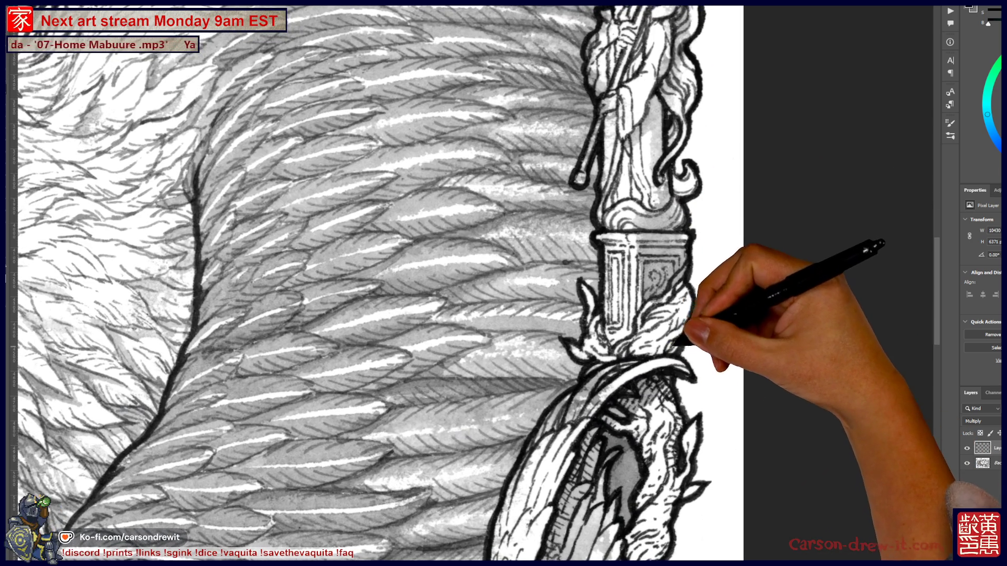
scroll(472, 283, down, 2)
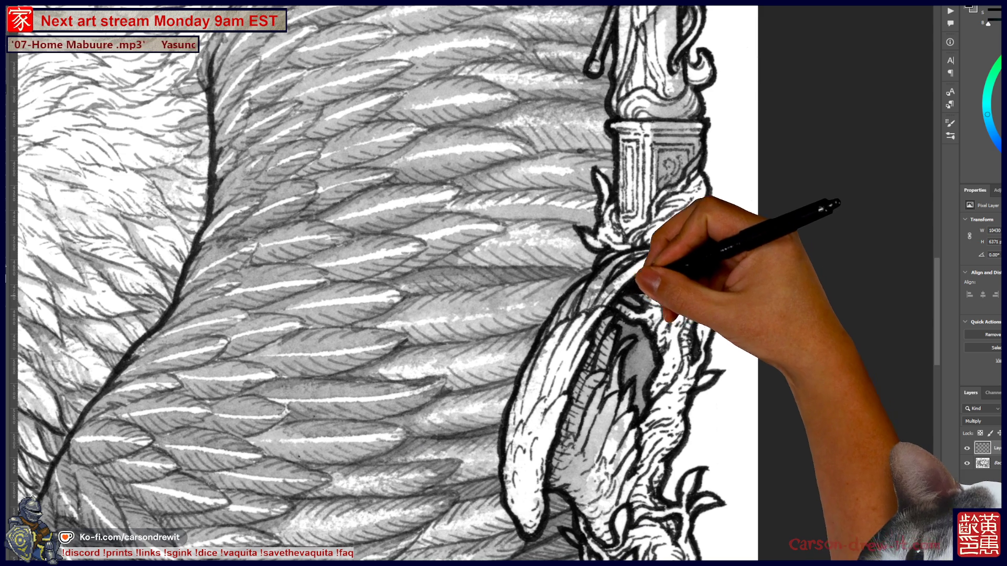
scroll(472, 283, down, 1)
scroll(472, 284, down, 3)
scroll(472, 283, down, 2)
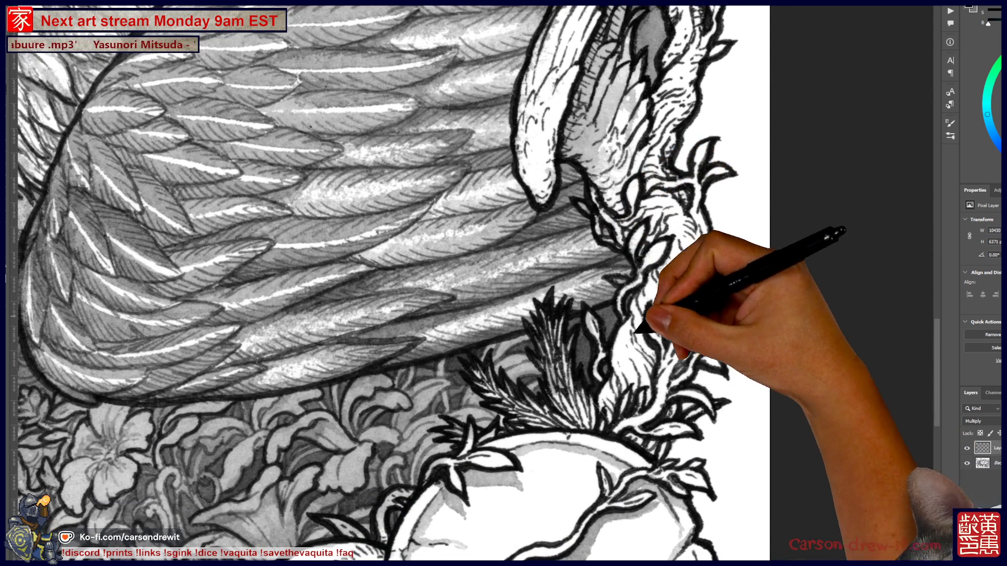
scroll(636, 340, down, 2)
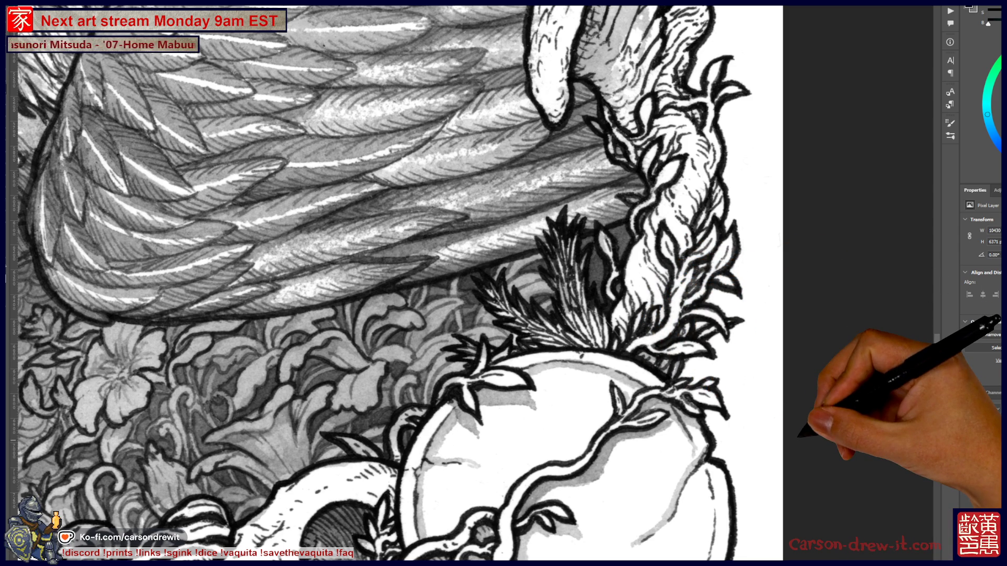
drag(503, 315, 653, 150)
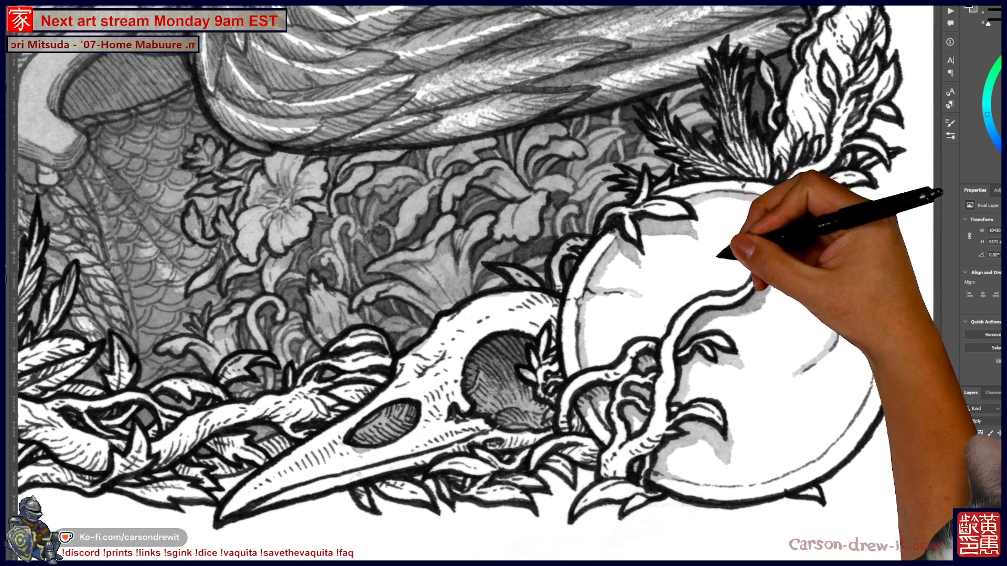
drag(718, 253, 787, 299)
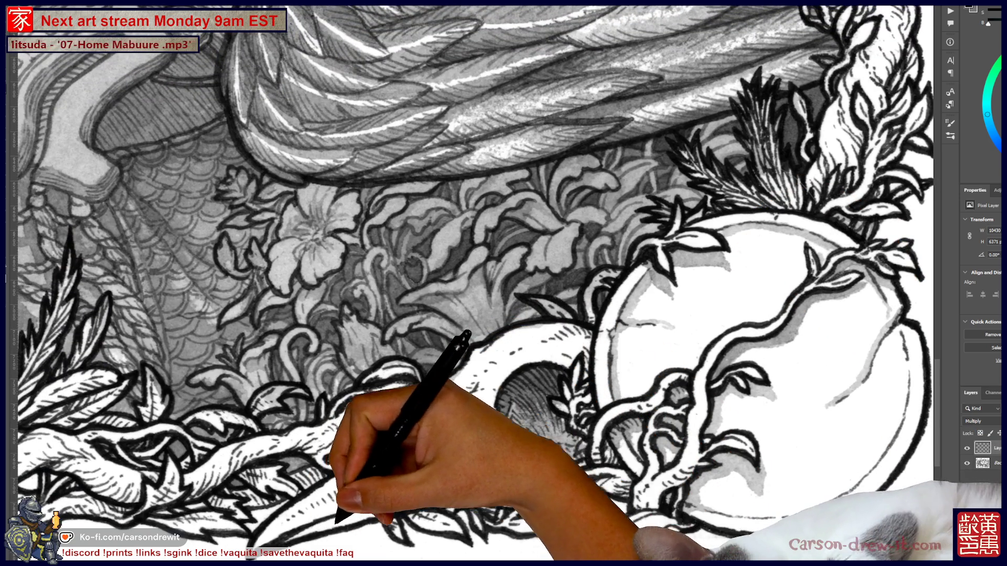
drag(337, 520, 536, 418)
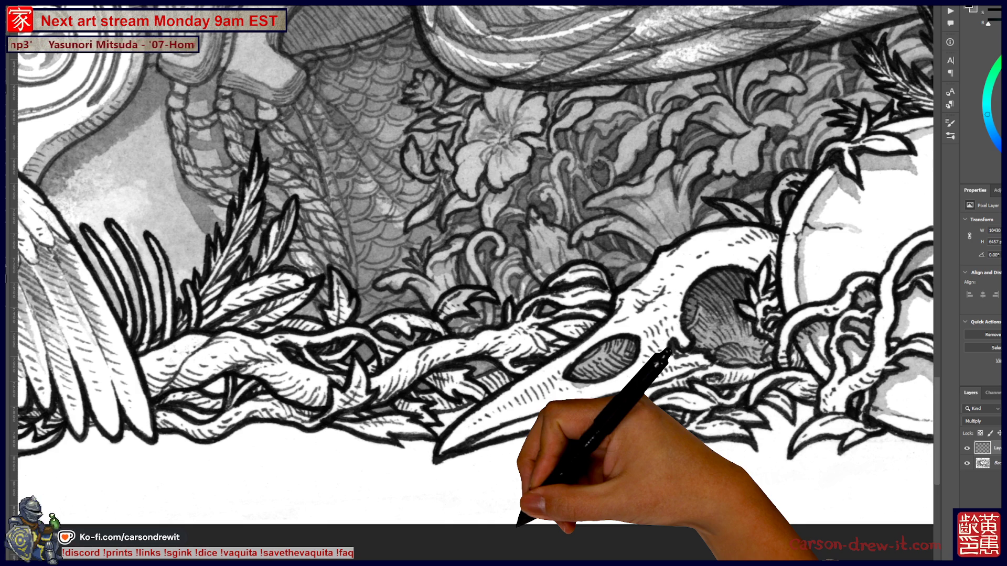
scroll(472, 284, left, 5)
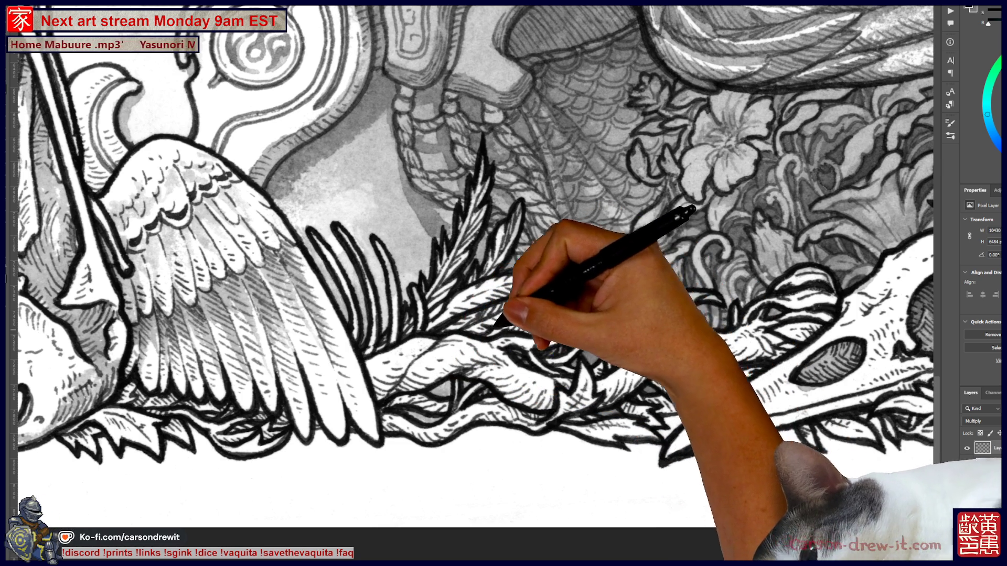
drag(504, 323, 595, 381)
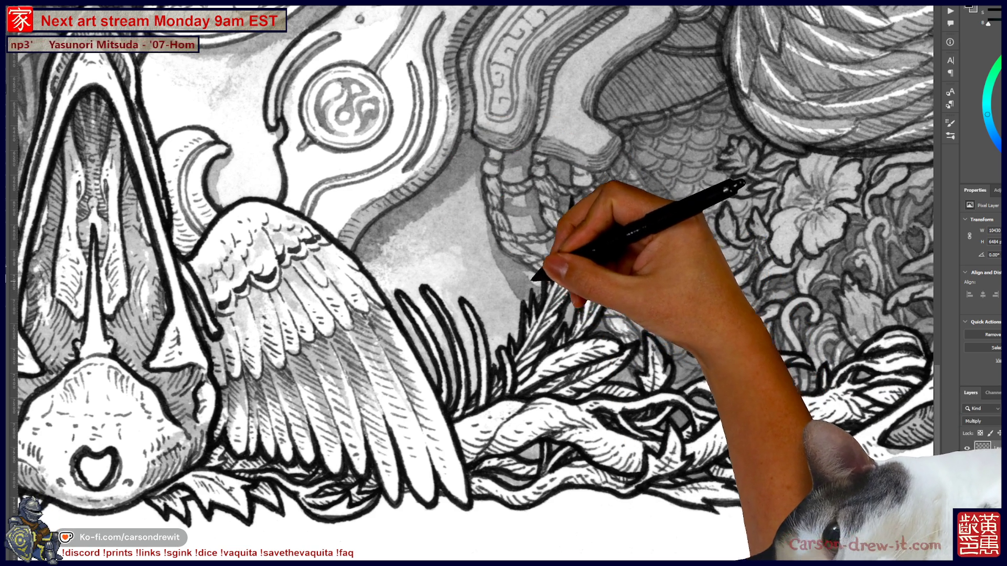
drag(472, 283, 555, 322)
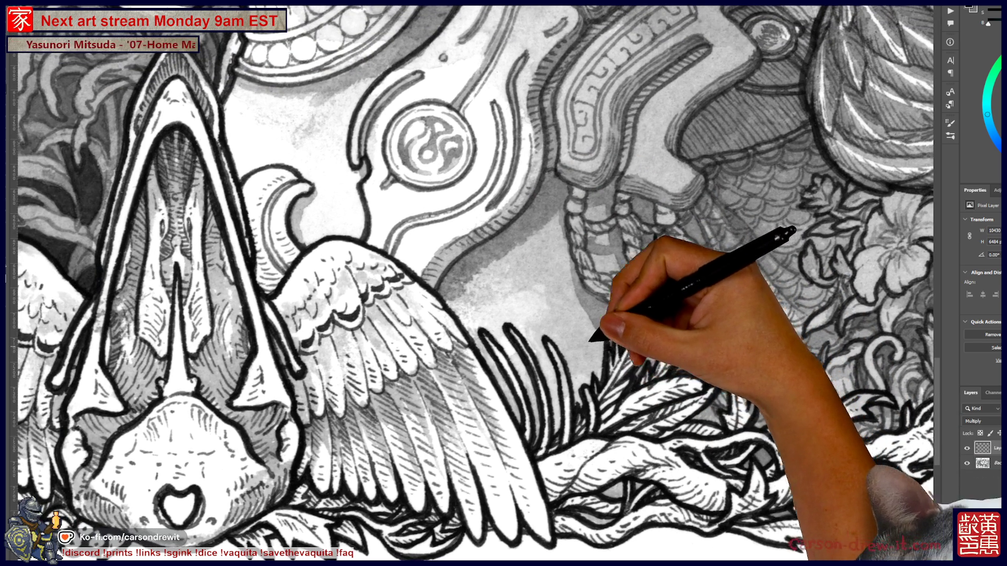
drag(472, 283, 587, 397)
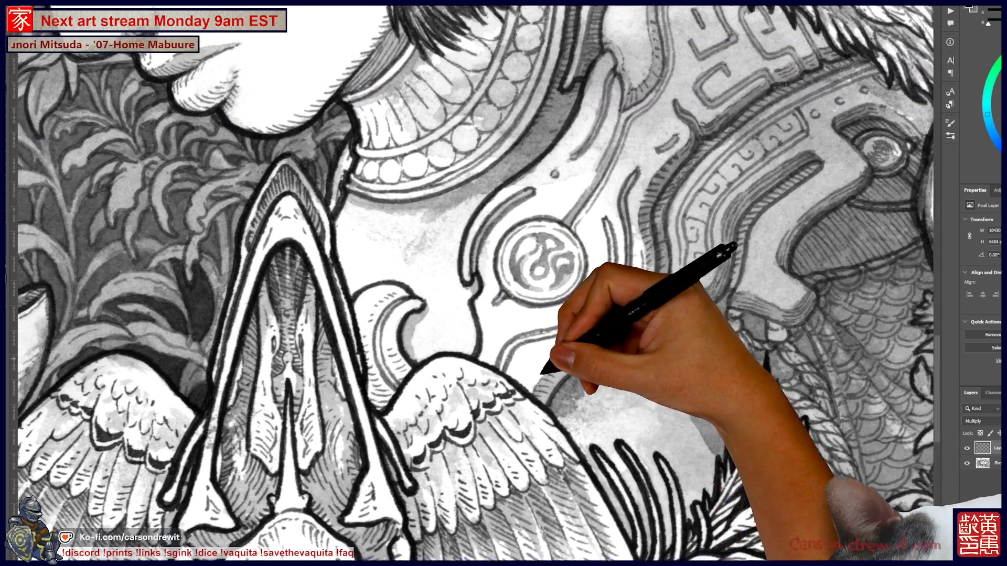
drag(473, 283, 499, 338)
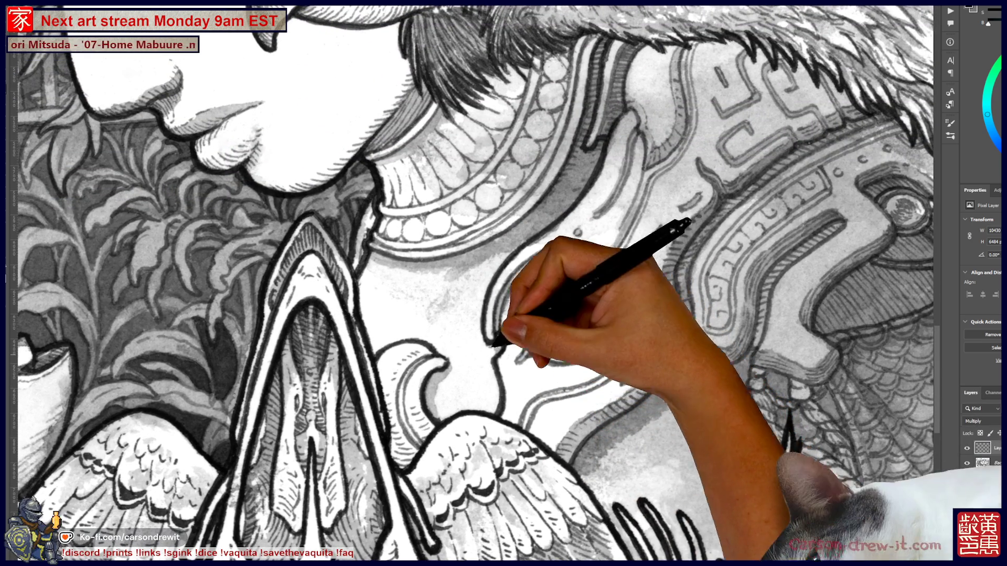
mouse_move(472, 283)
mouse_down()
mouse_move(500, 334)
mouse_move(492, 318)
mouse_up()
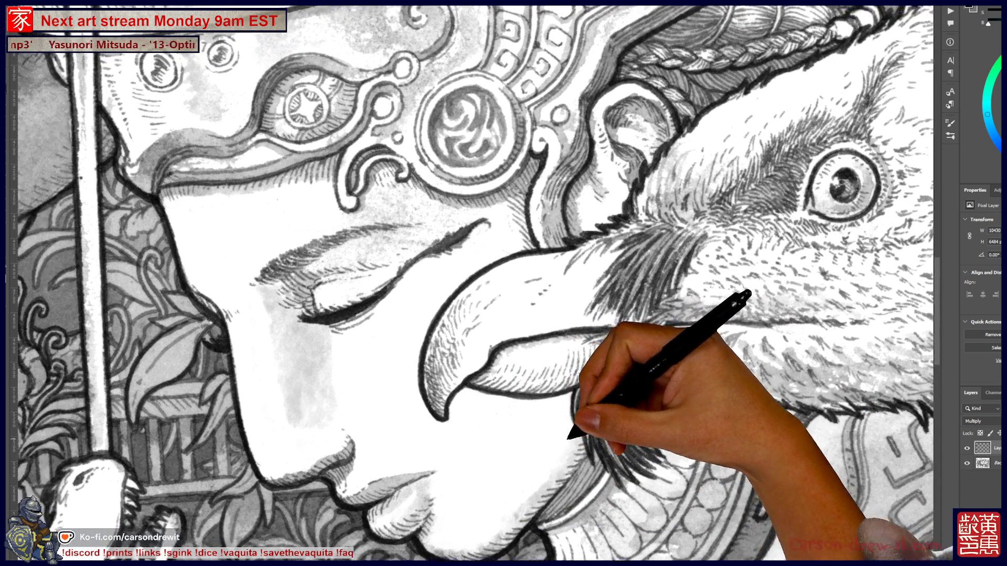
drag(504, 283, 638, 300)
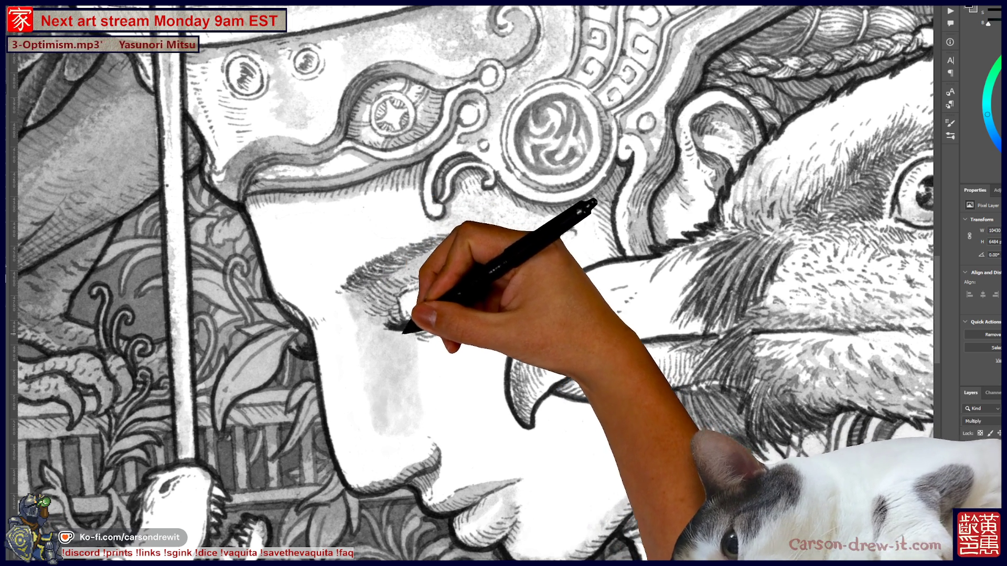
mouse_move(503, 284)
mouse_down()
mouse_move(347, 385)
mouse_move(484, 292)
mouse_up()
scroll(503, 283, down, 5)
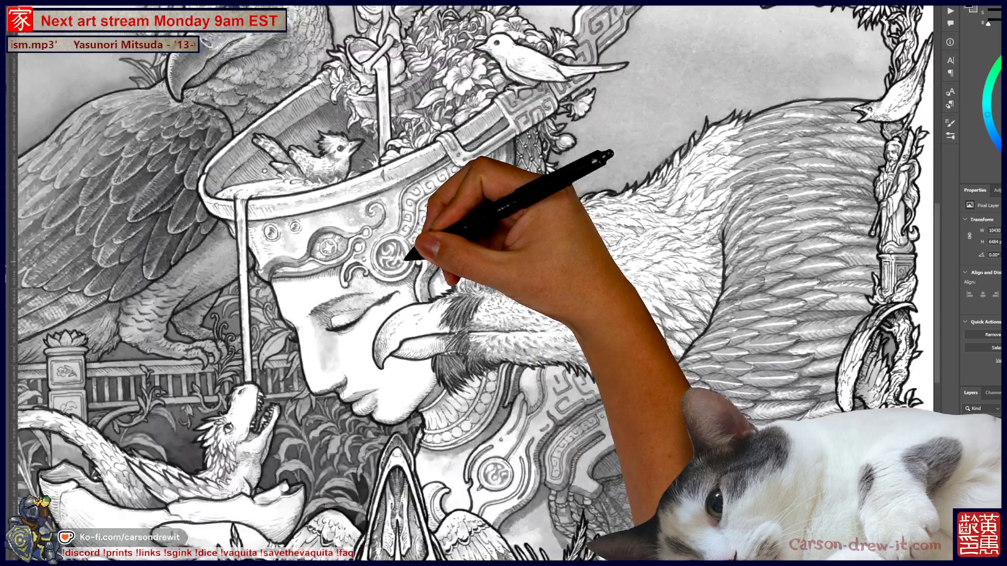
scroll(503, 284, up, 2)
scroll(504, 283, up, 2)
scroll(504, 283, up, 2)
scroll(503, 284, up, 2)
scroll(503, 283, down, 1)
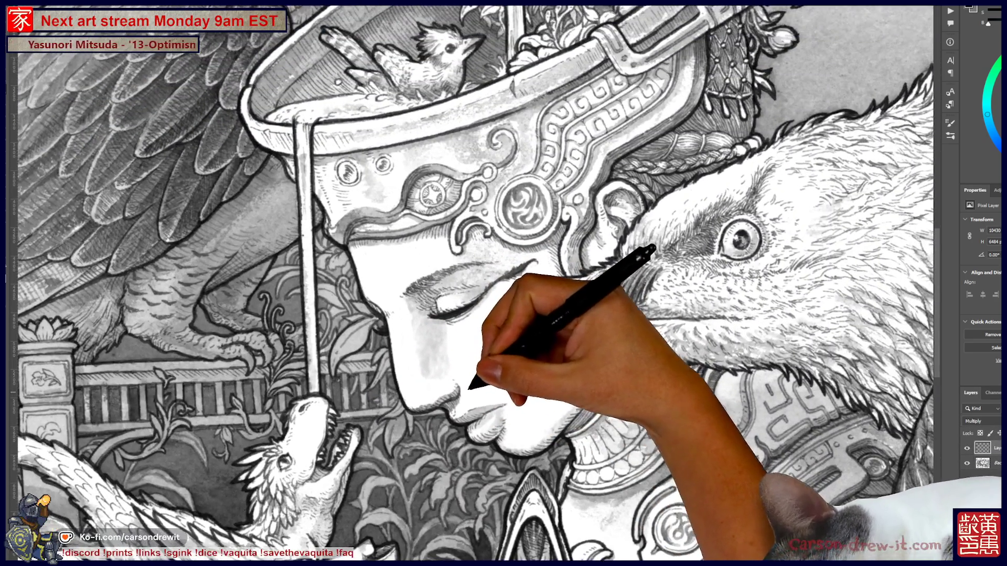
scroll(503, 283, down, 2)
scroll(504, 284, down, 2)
scroll(503, 284, down, 1)
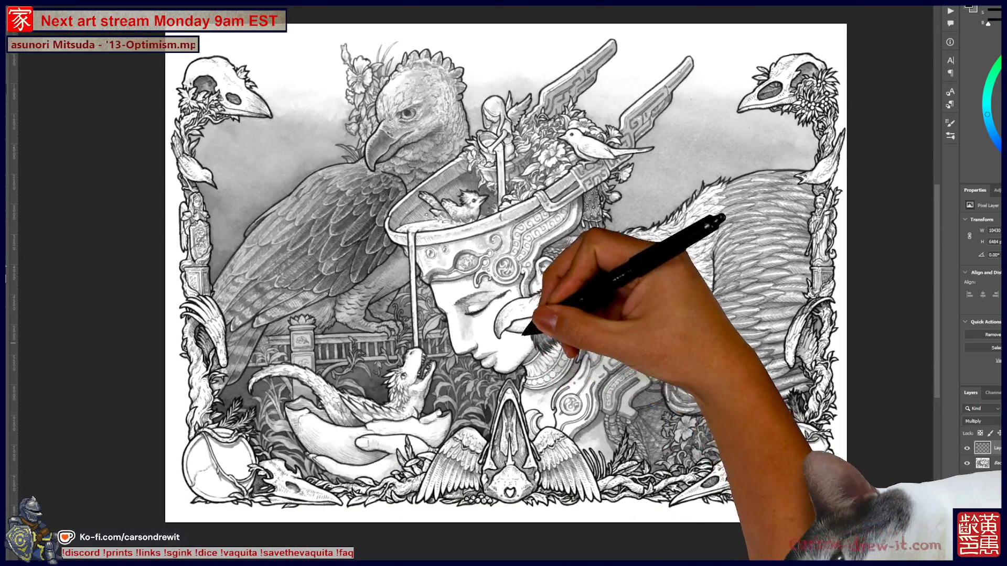
scroll(503, 283, up, 2)
scroll(504, 284, up, 1)
scroll(504, 284, up, 1)
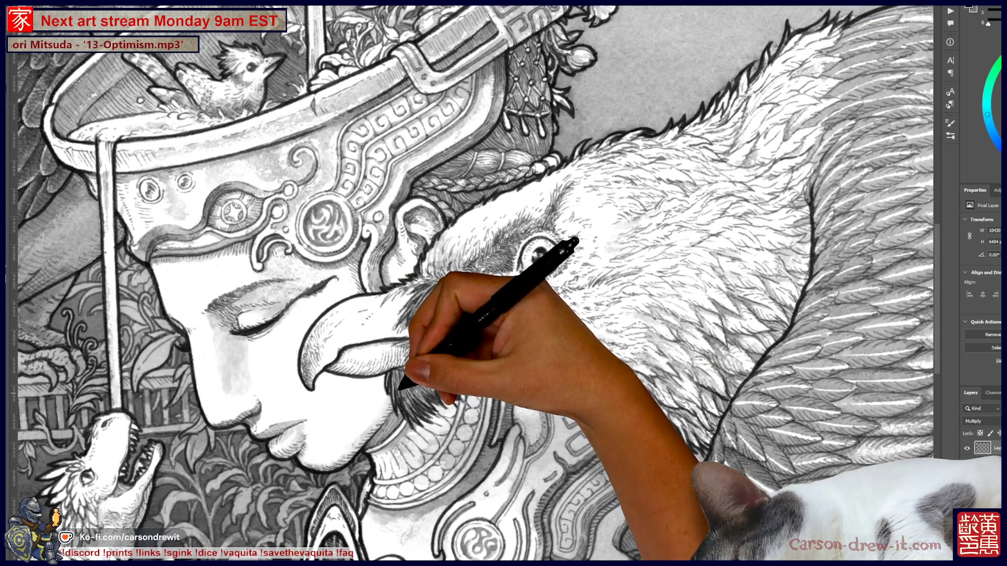
scroll(504, 283, down, 1)
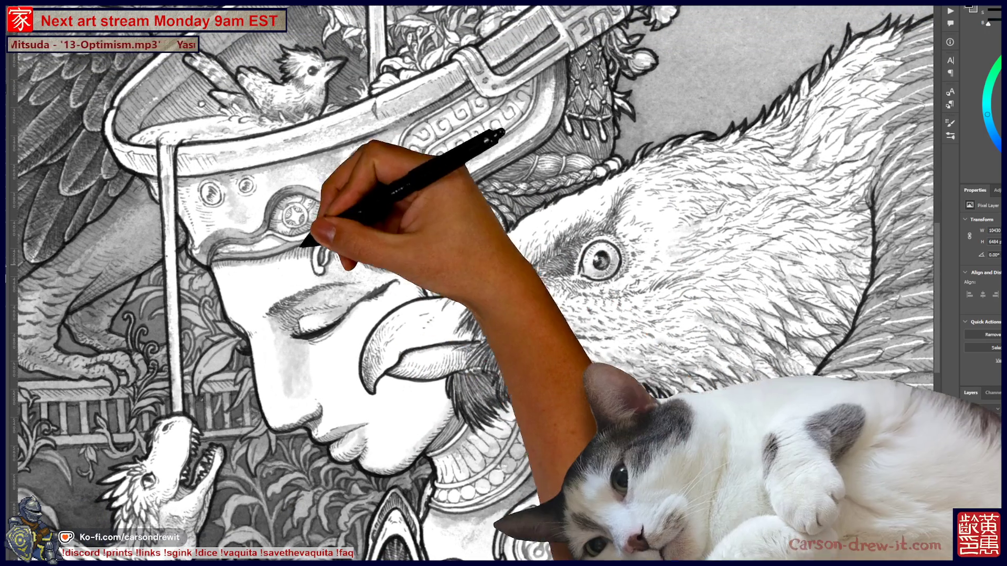
scroll(504, 283, up, 2)
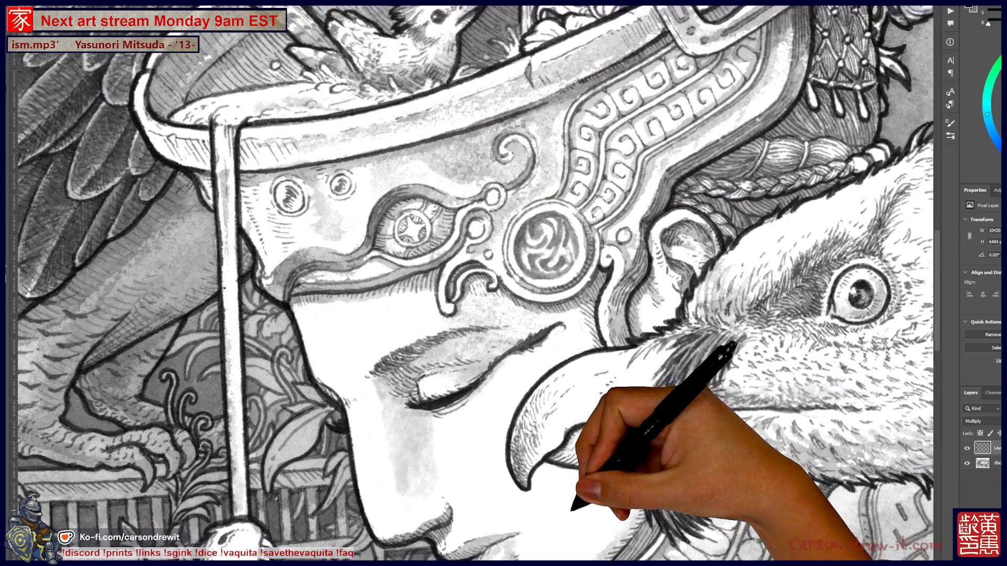
drag(437, 240, 614, 267)
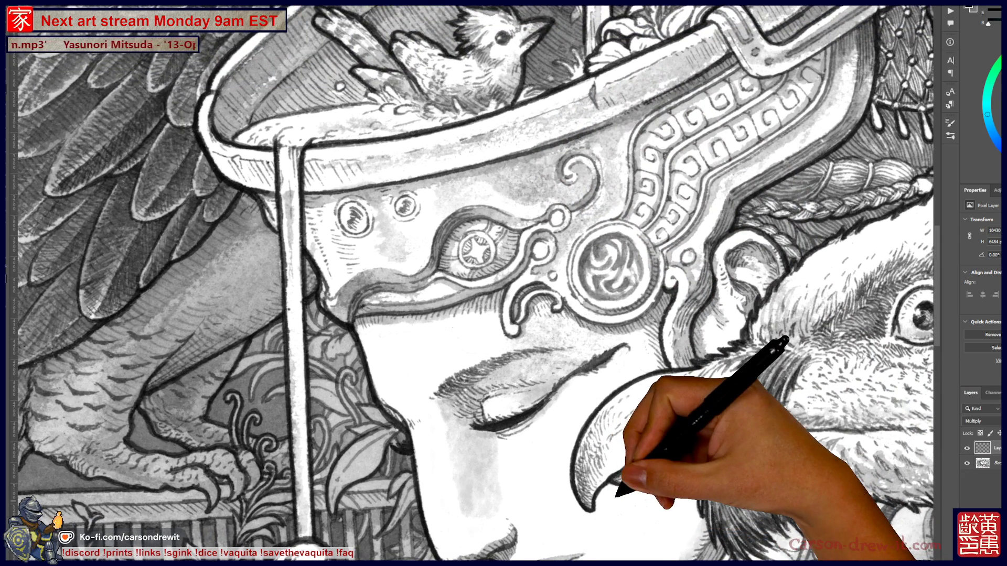
scroll(473, 284, down, 3)
scroll(472, 283, up, 1)
scroll(472, 283, down, 1)
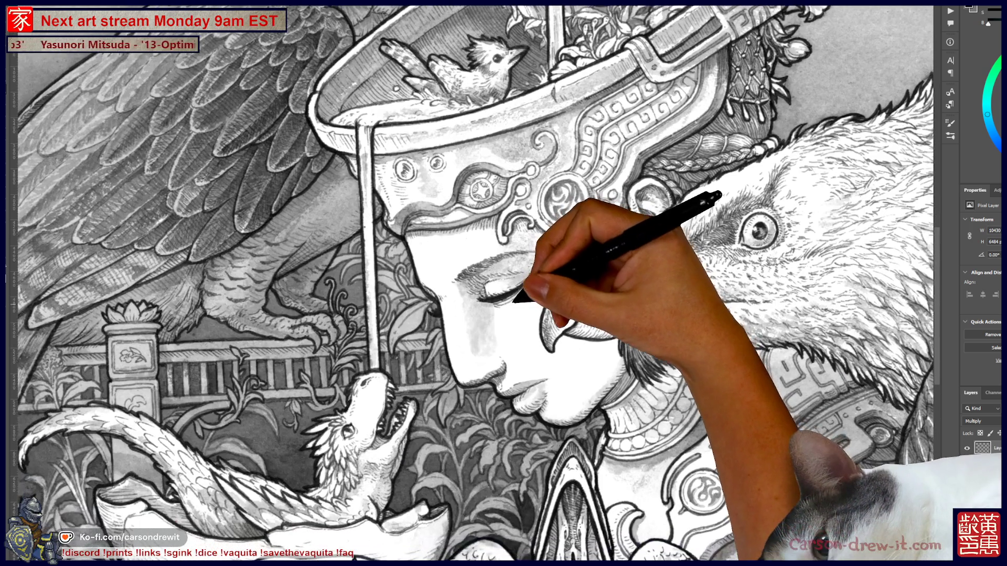
scroll(492, 331, up, 2)
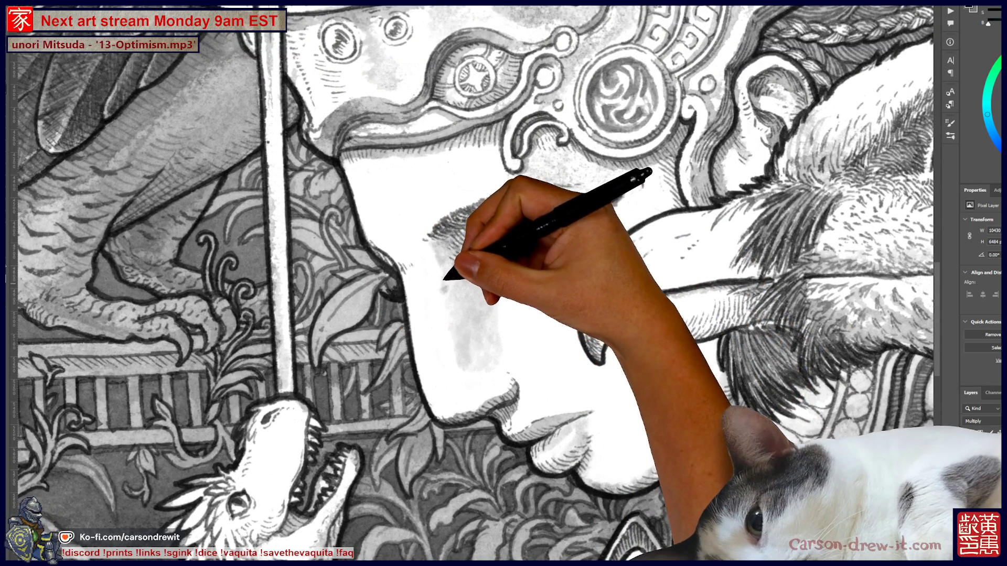
key(ctrl)
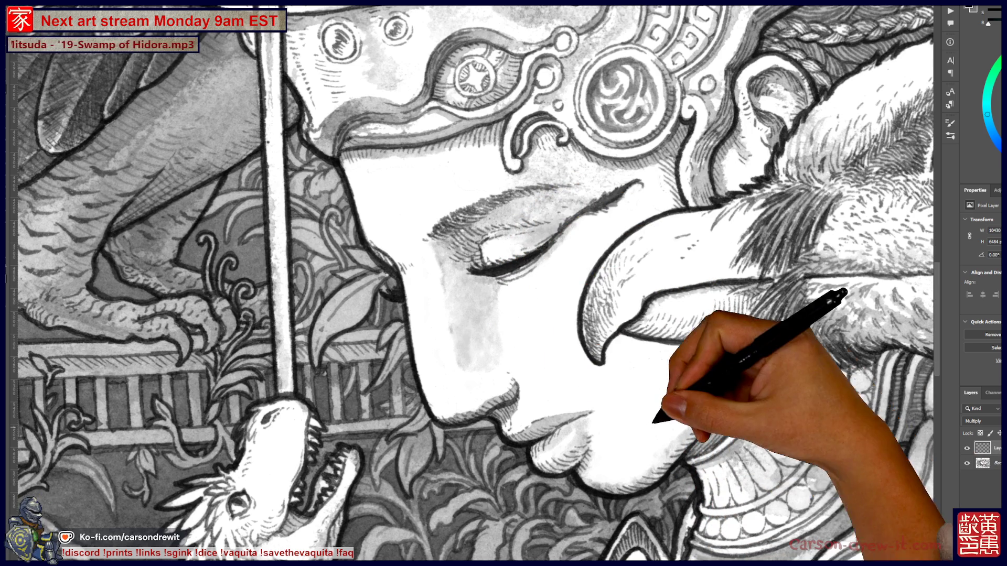
key(ctrl+minus)
scroll(517, 267, down, 3)
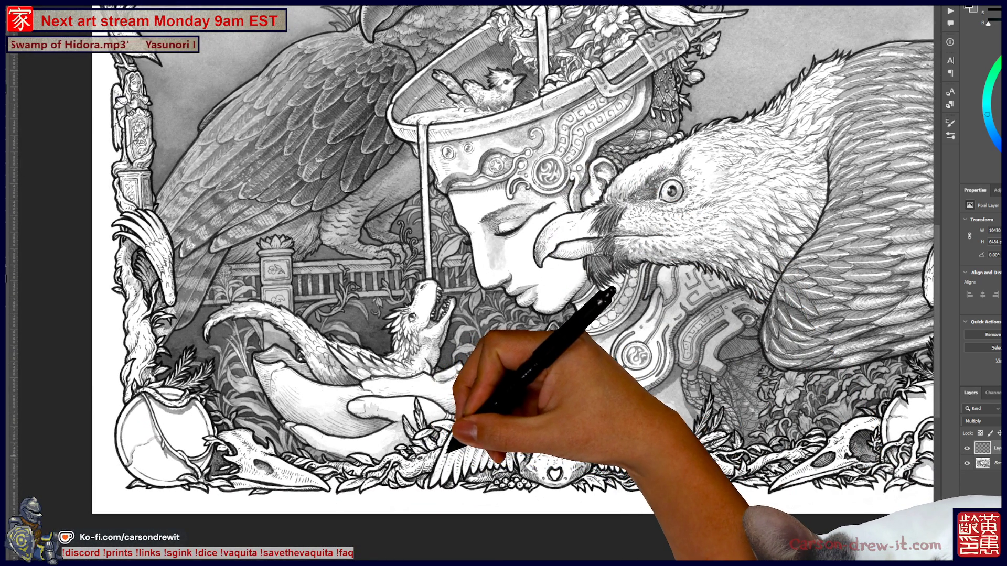
key(ctrl+plus)
key(ctrl+plus)
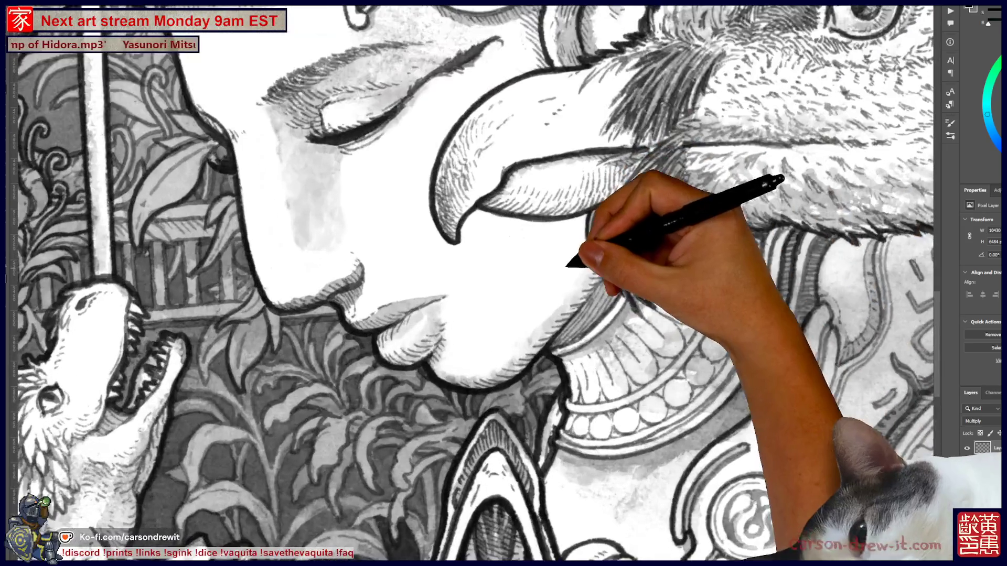
scroll(503, 283, up, 2)
scroll(504, 284, up, 2)
scroll(504, 283, up, 1)
key(ctrl+minus)
key(ctrl+minus)
scroll(504, 283, down, 1)
key(ctrl+plus)
key(ctrl+plus)
key(ctrl+plus)
key(ctrl+plus)
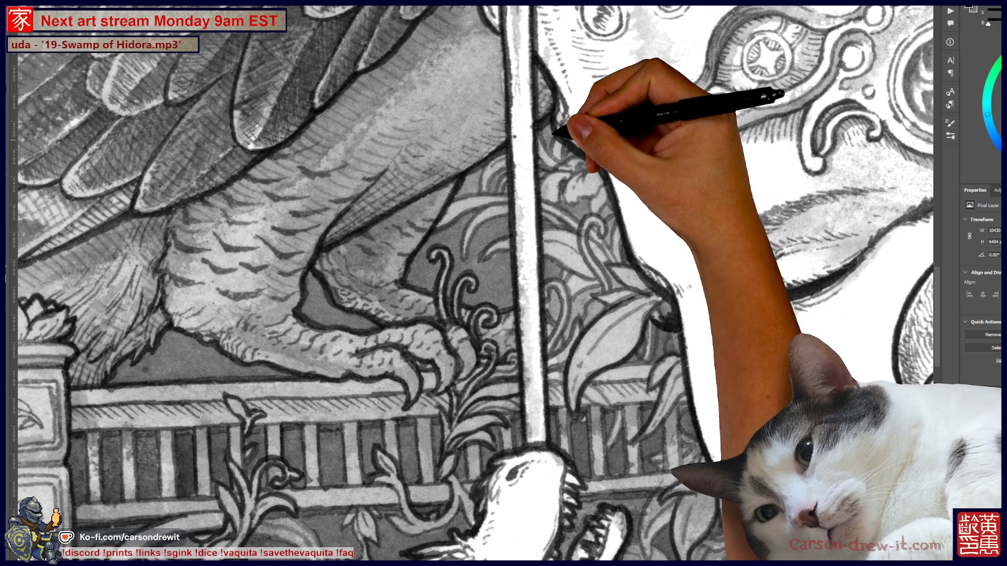
key(ctrl+minus)
key(ctrl+minus)
key(ctrl+minus)
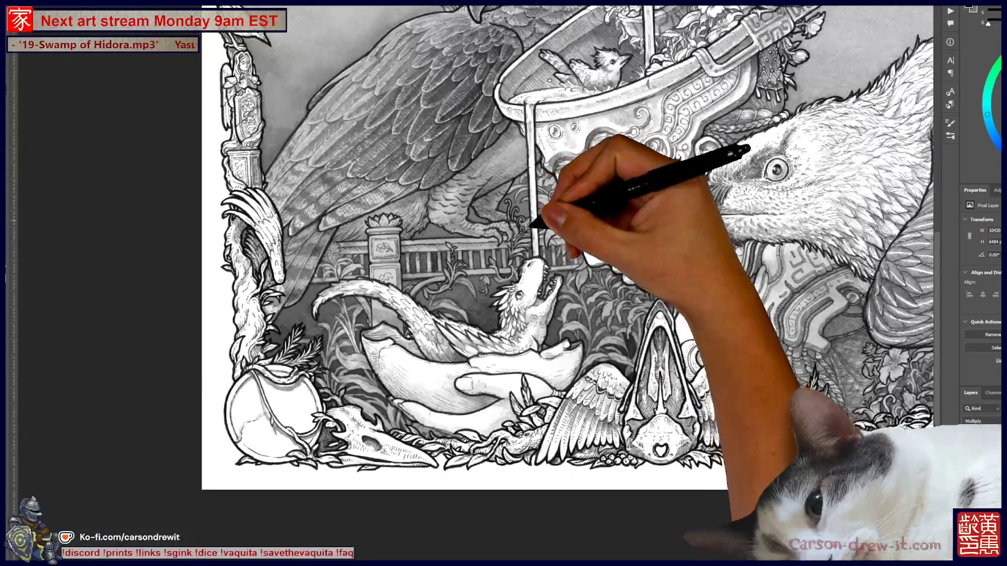
key(ctrl+plus)
key(ctrl+plus)
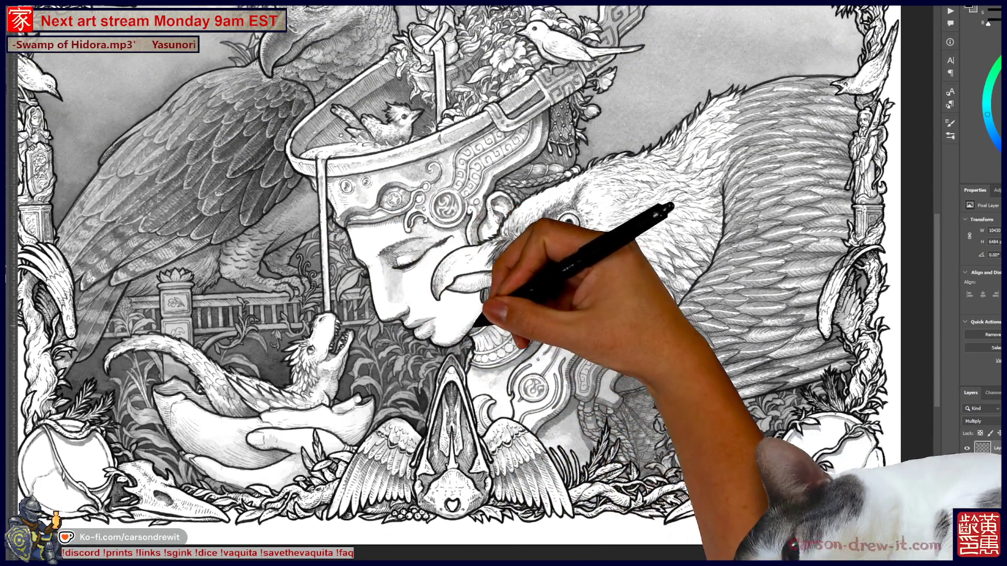
key(ctrl+minus)
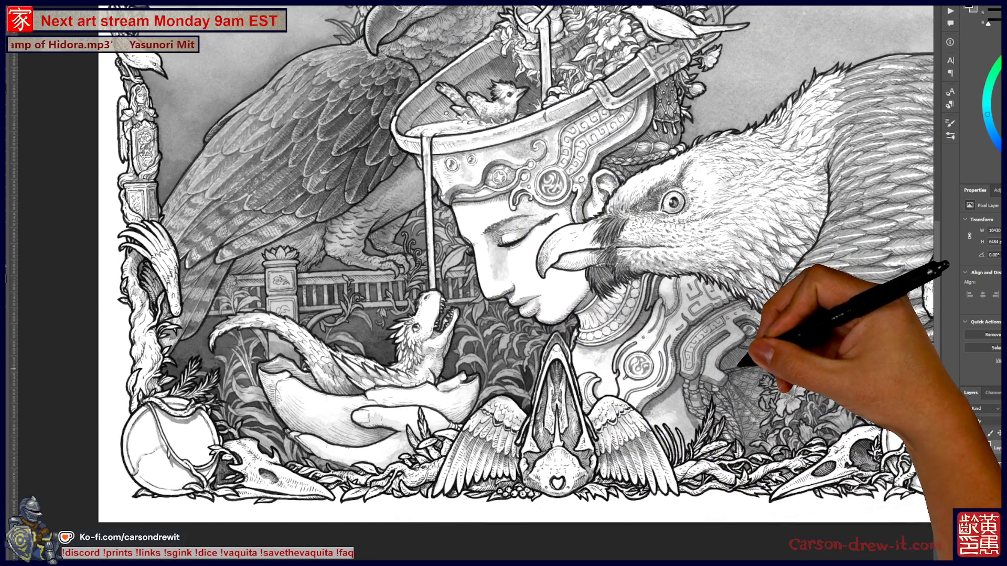
scroll(394, 456, up, 2)
scroll(394, 456, up, 2)
scroll(393, 456, up, 2)
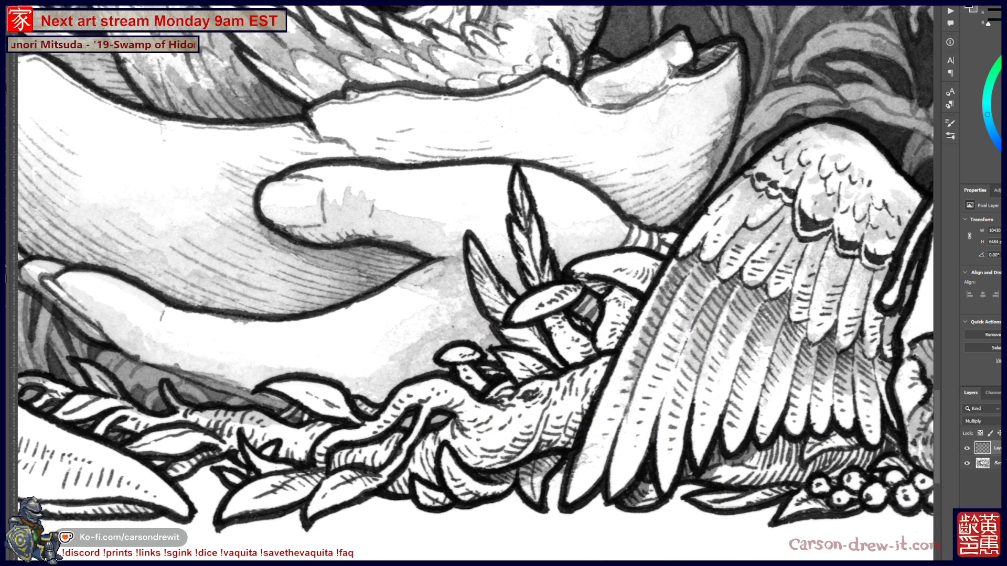
scroll(472, 284, down, 5)
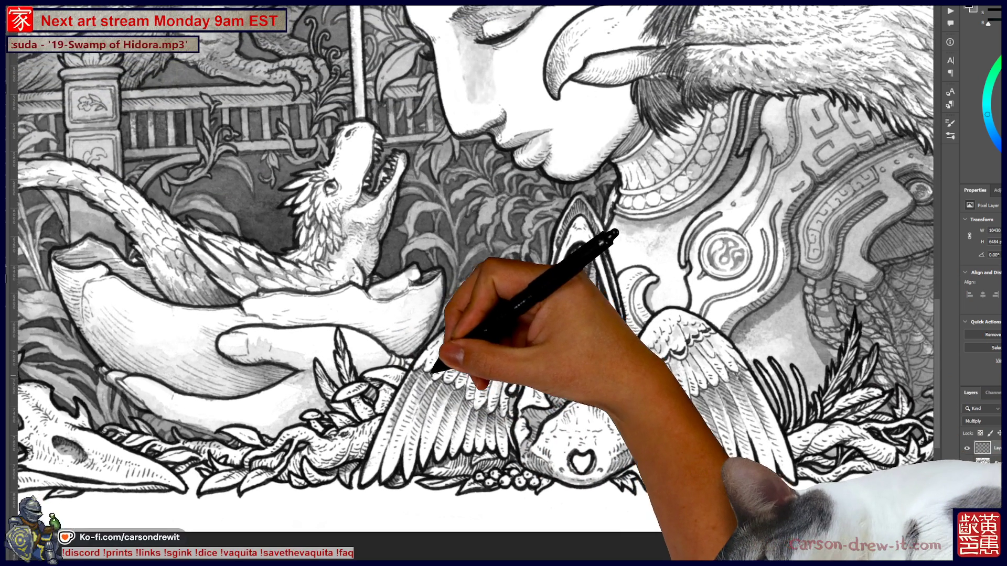
scroll(528, 260, up, 5)
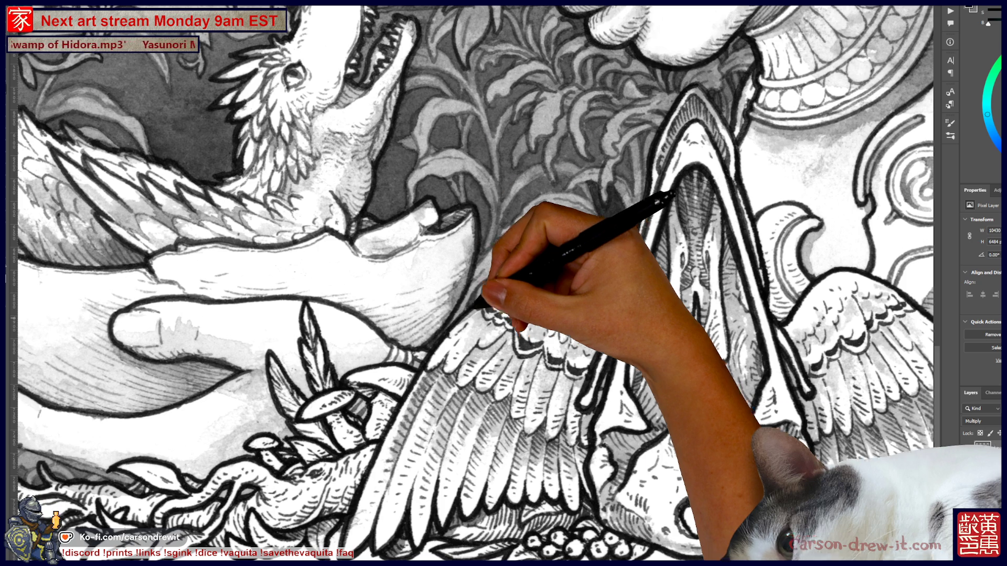
scroll(618, 101, down, 5)
scroll(602, 150, up, 5)
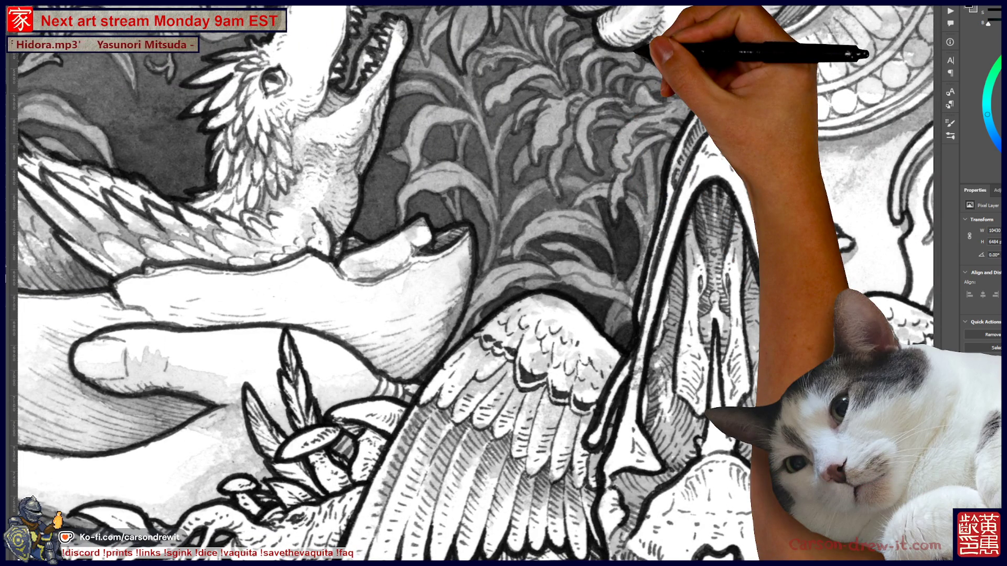
scroll(472, 284, up, 3)
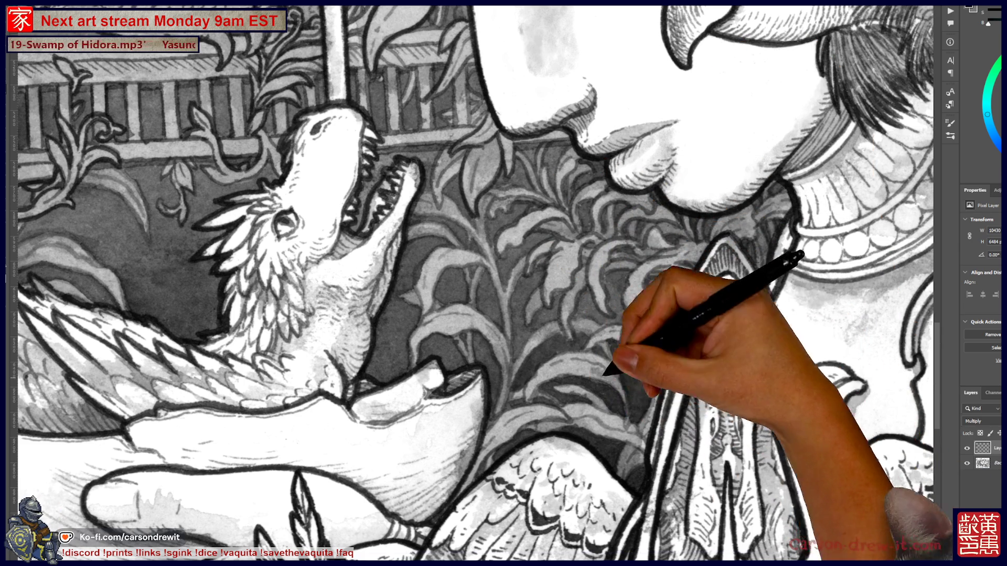
drag(472, 284, 539, 313)
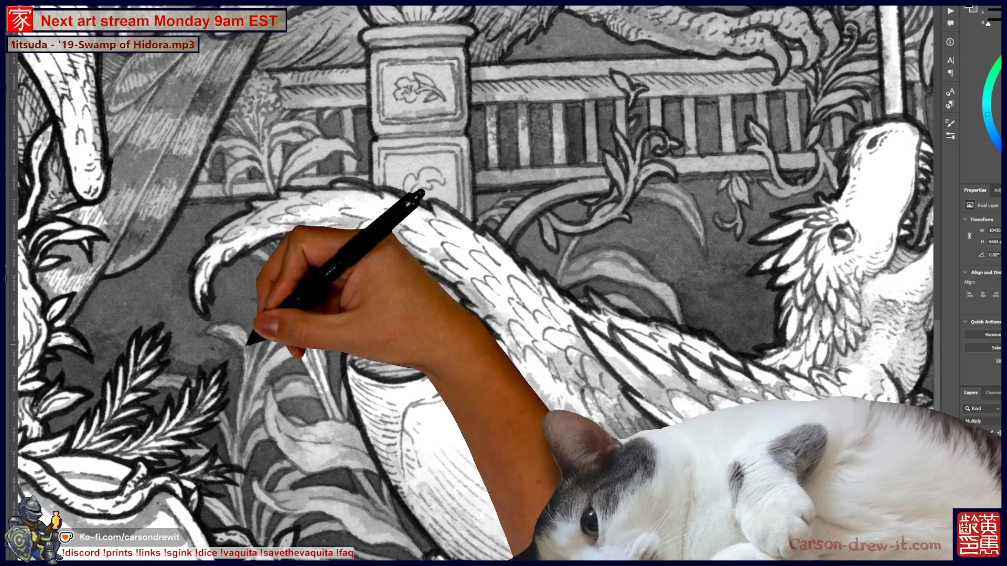
drag(473, 315, 692, 267)
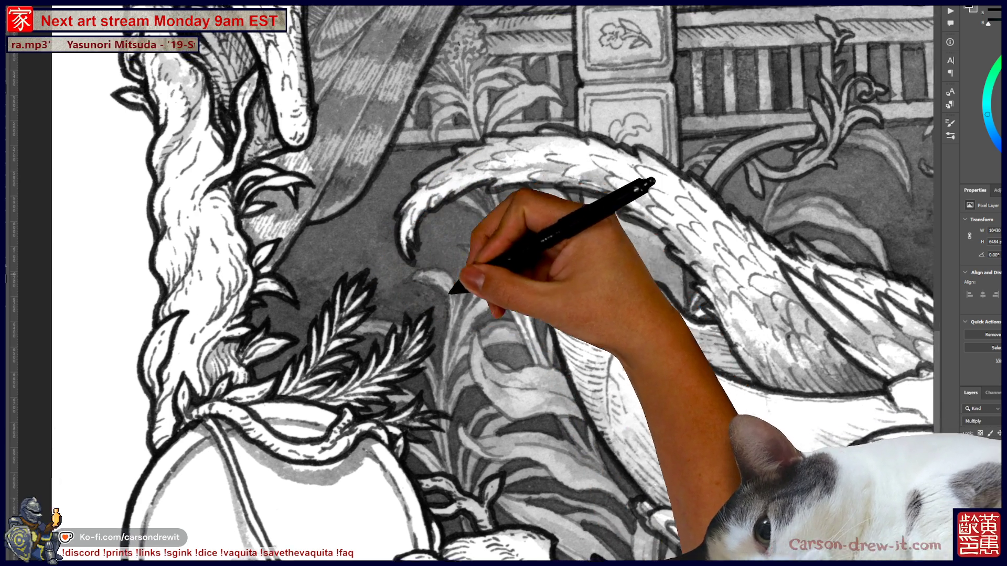
drag(445, 304, 359, 360)
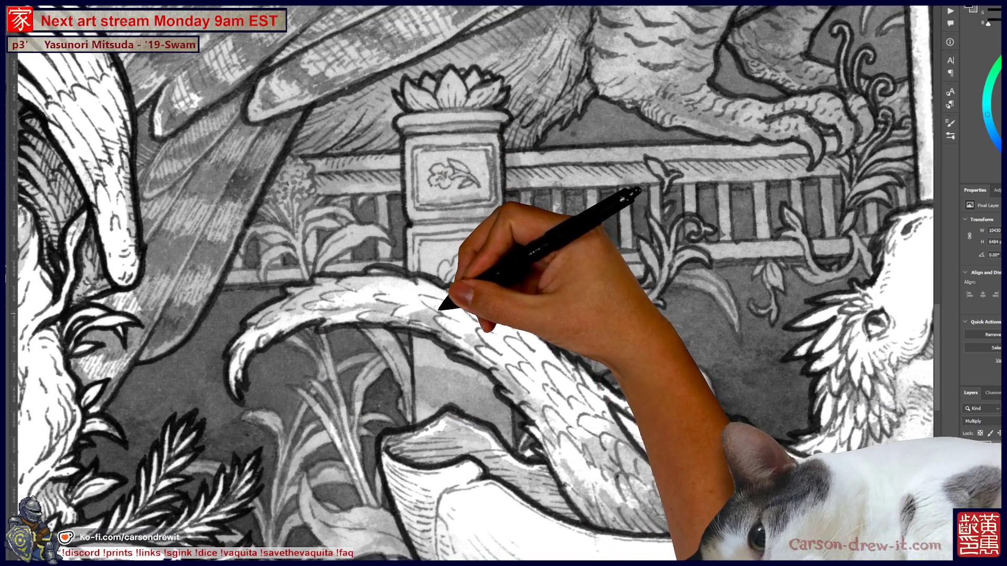
drag(453, 297, 362, 286)
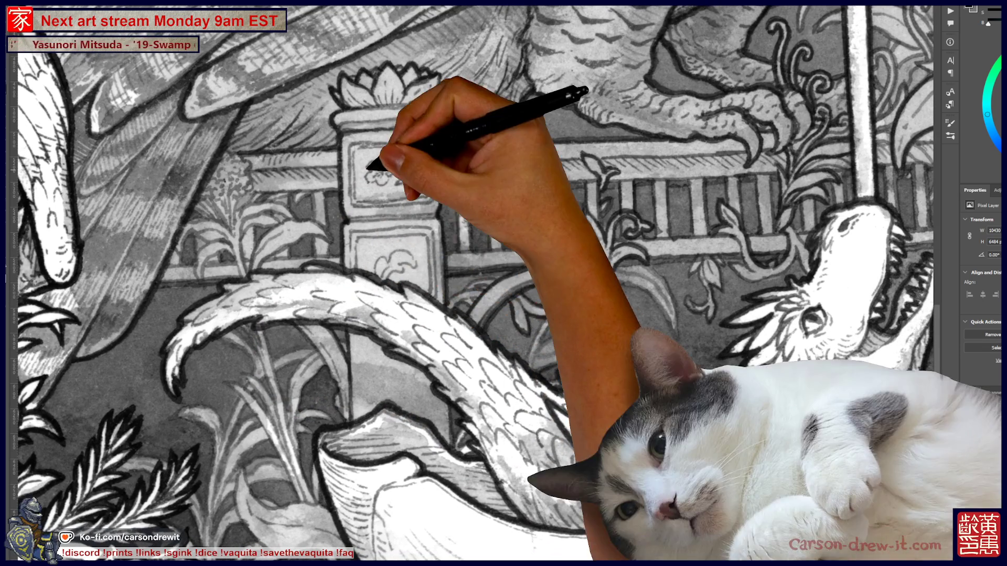
drag(451, 306, 308, 366)
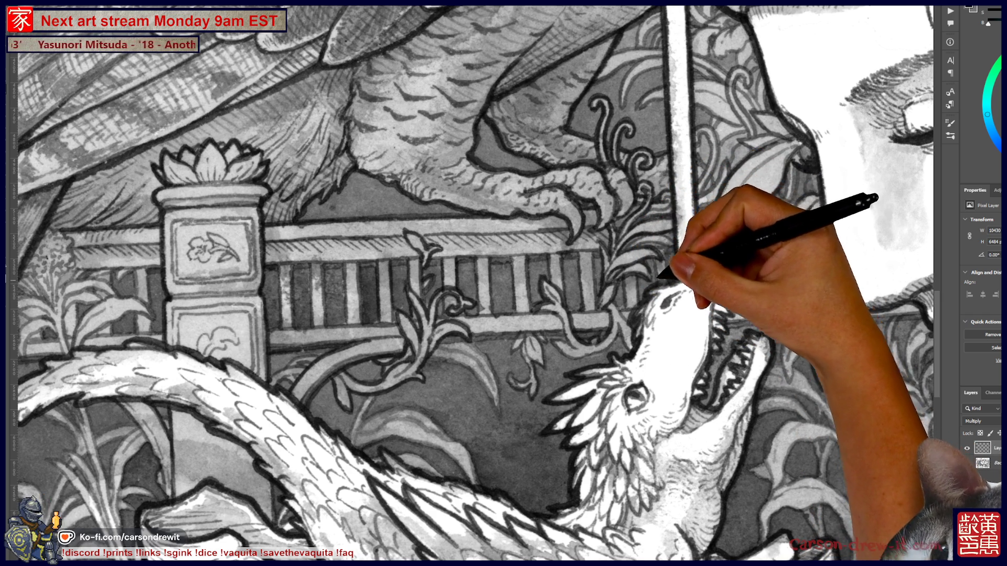
mouse_move(715, 206)
mouse_down()
mouse_move(503, 359)
mouse_move(577, 203)
mouse_up()
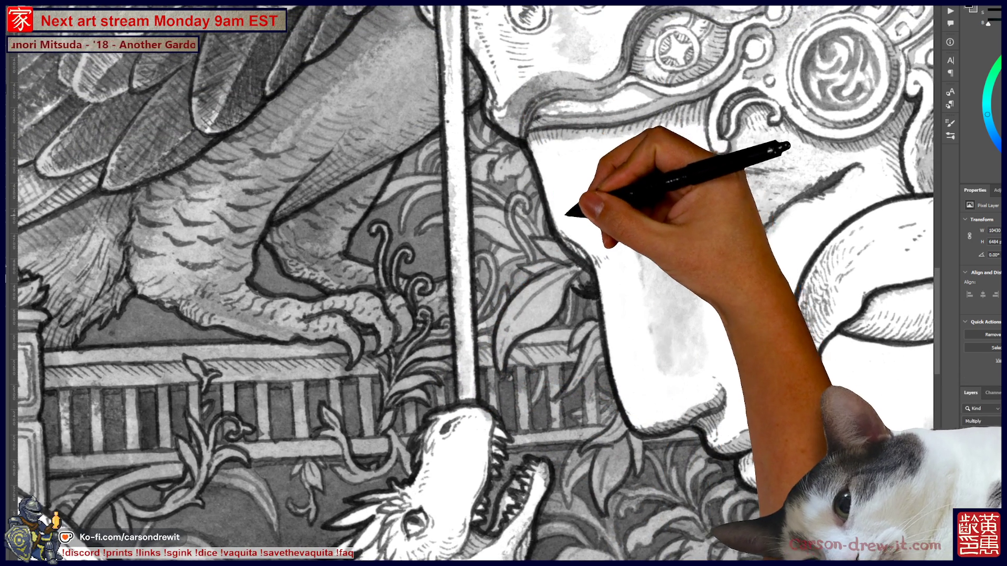
key(ctrl+minus)
key(ctrl+minus)
key(ctrl+minus)
key(ctrl+minus)
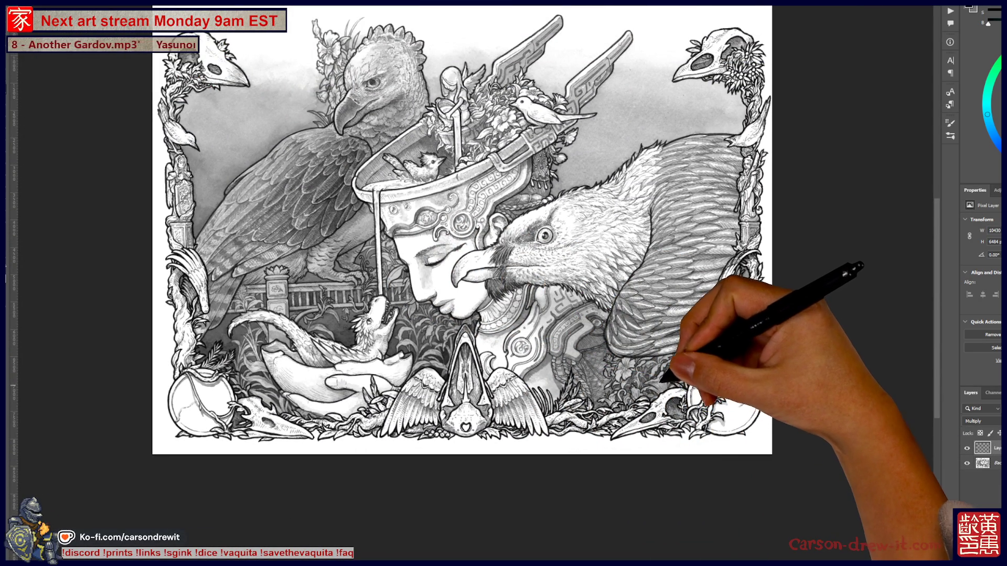
scroll(665, 377, up, 5)
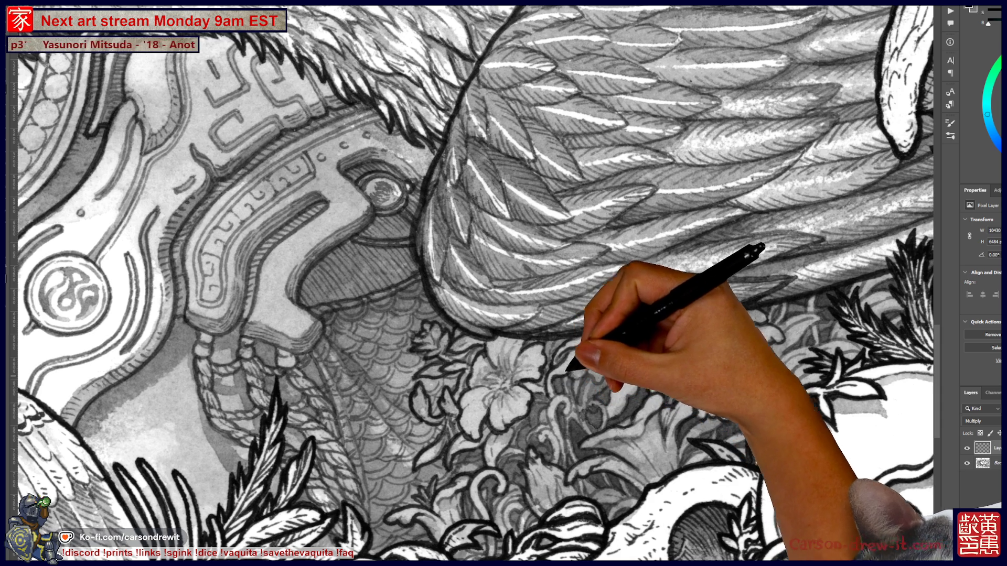
key(ctrl+0)
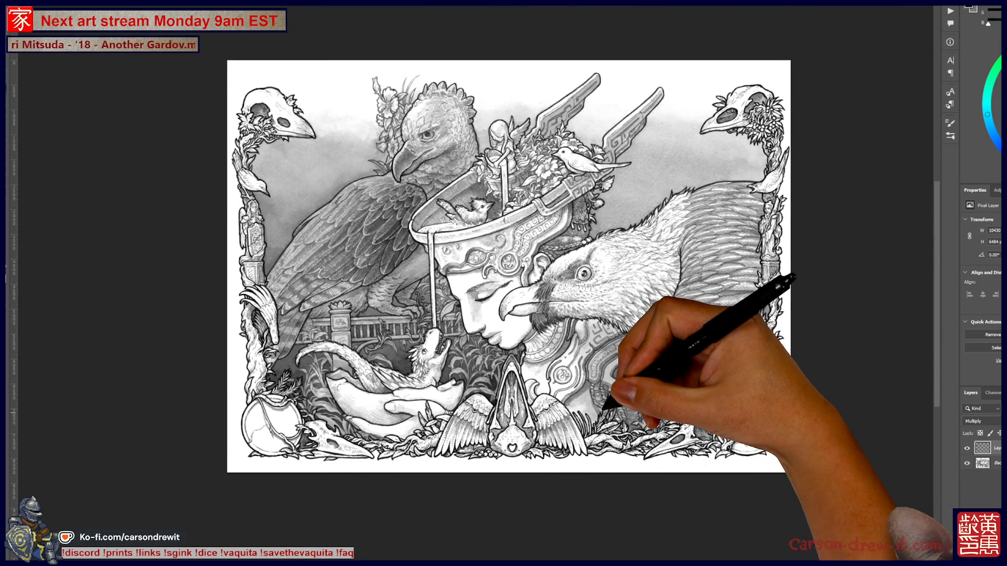
scroll(504, 283, up, 3)
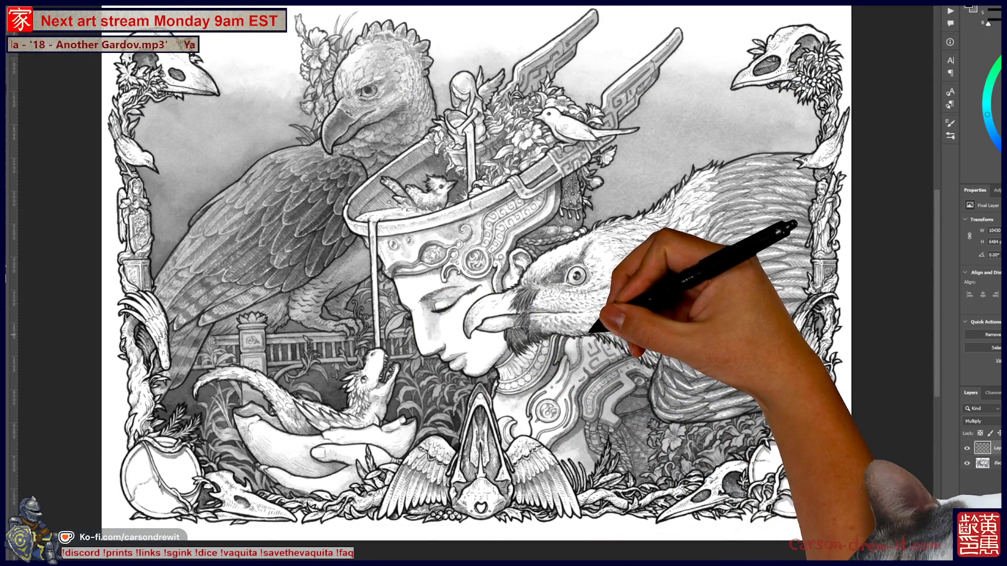
key(ctrl+s)
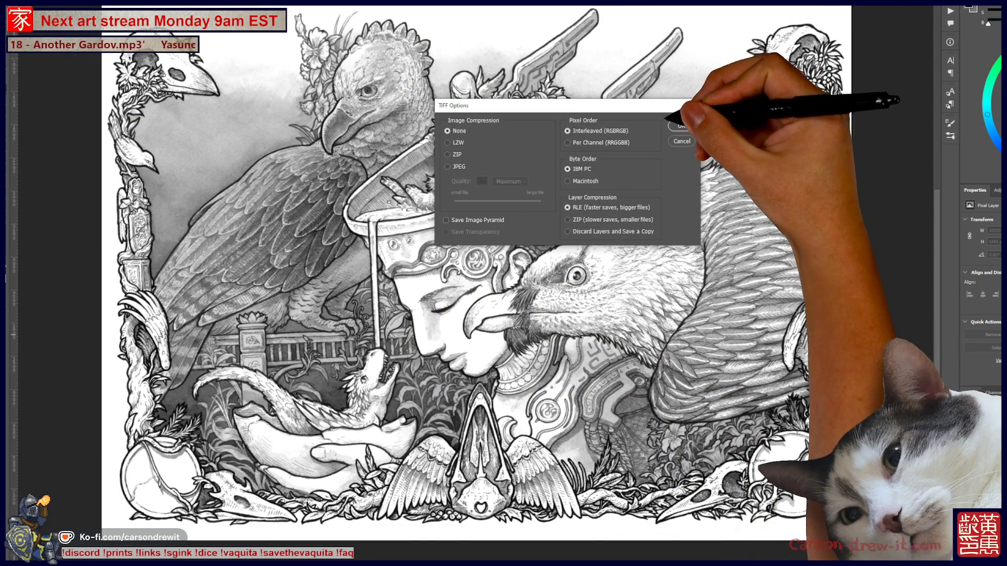
Step: Confirm the uncompressed layered TIFF save and switch to the colour warrior painting
click(682, 125)
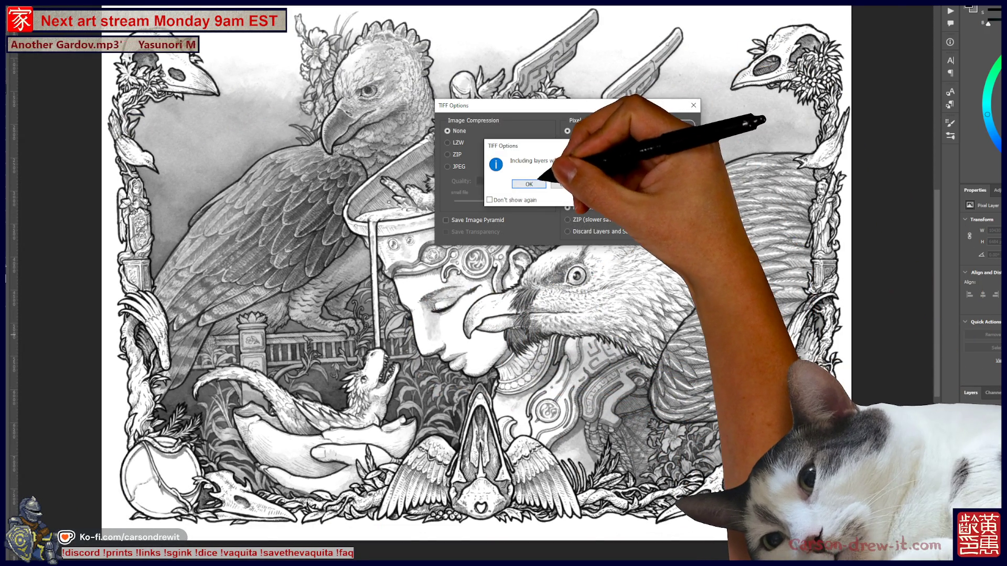
click(535, 185)
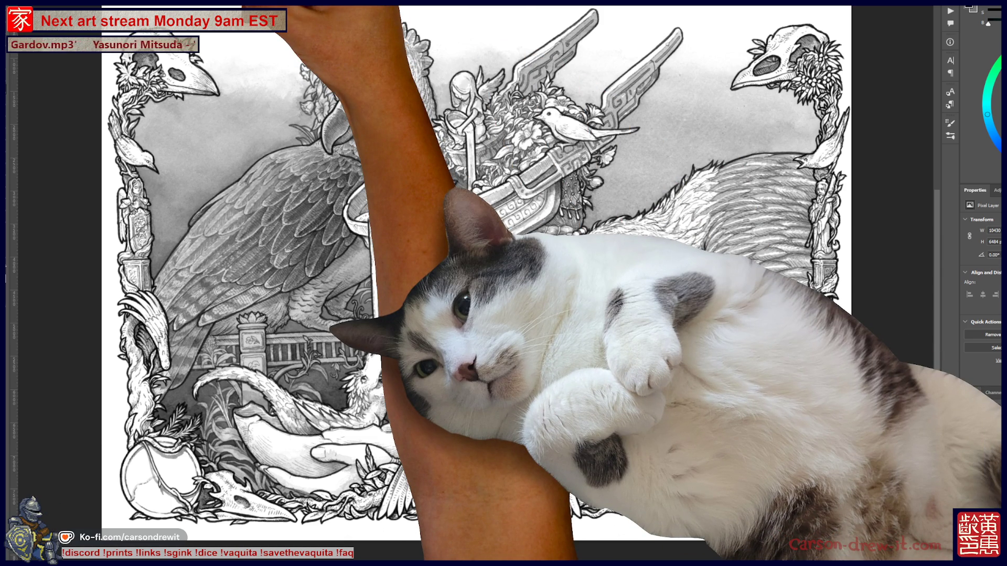
key(ctrl+w)
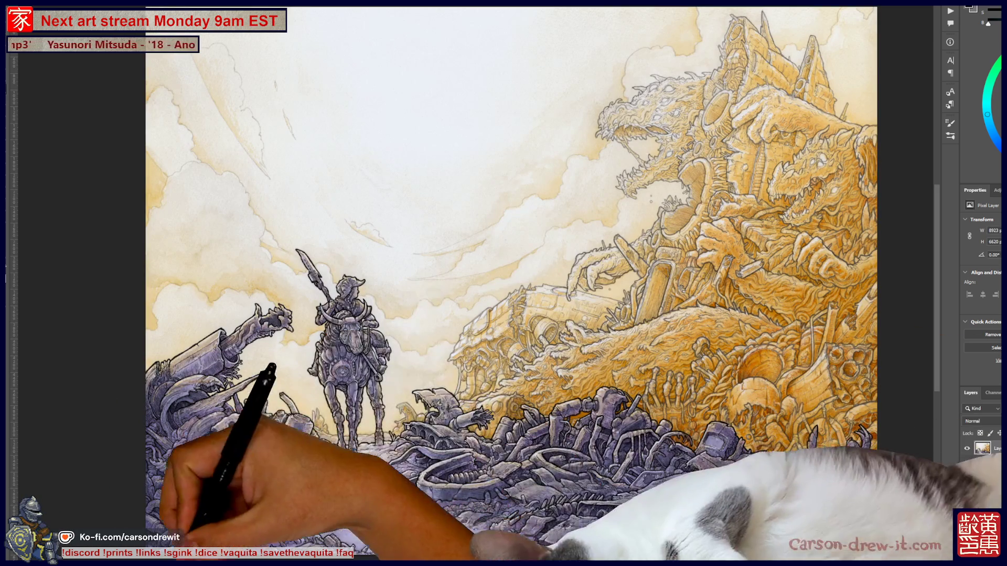
Step: Fit the warrior painting on screen and flip between it and the grey bird illustration several times
key(ctrl+0)
key(ctrl+Tab)
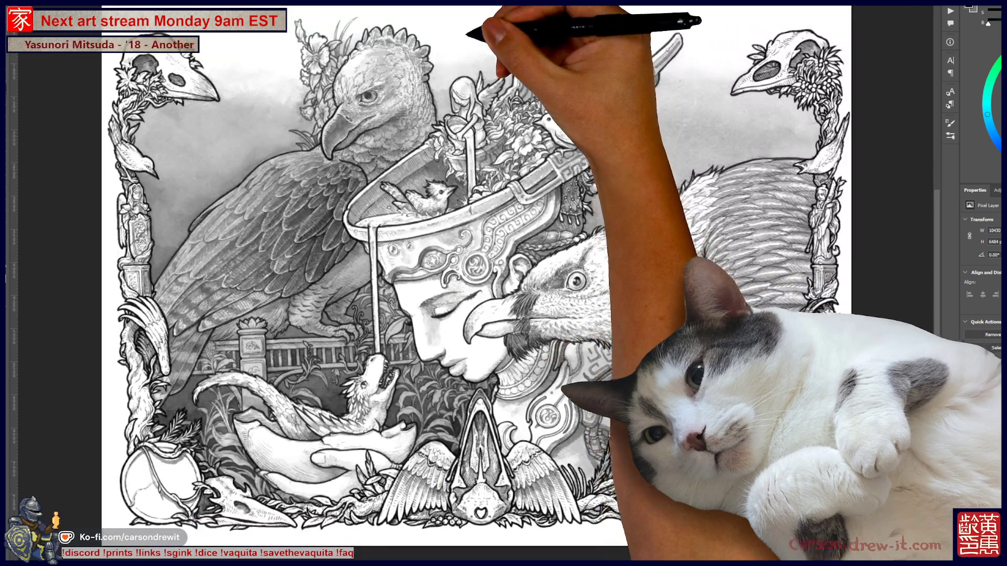
key(ctrl+Tab)
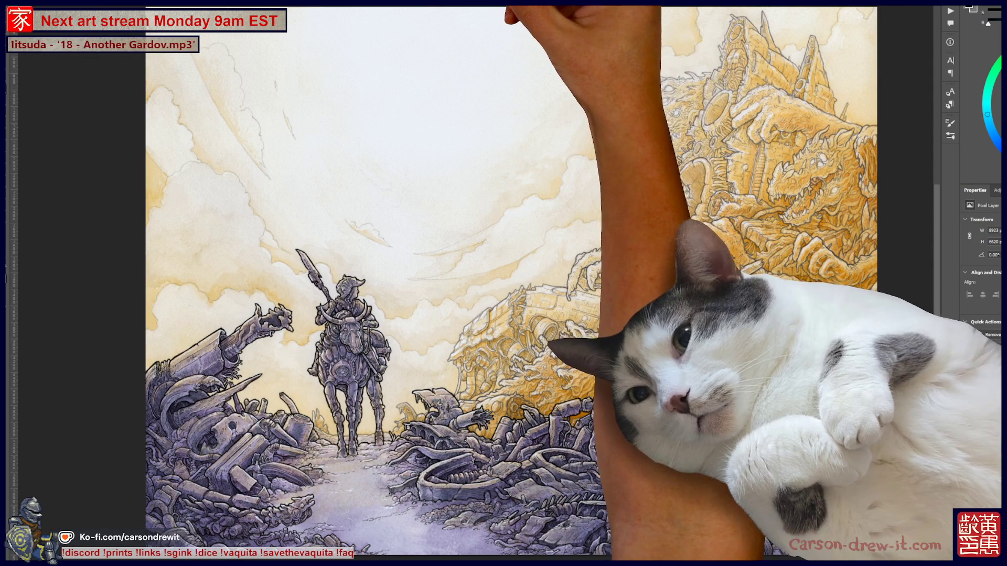
key(ctrl+Tab)
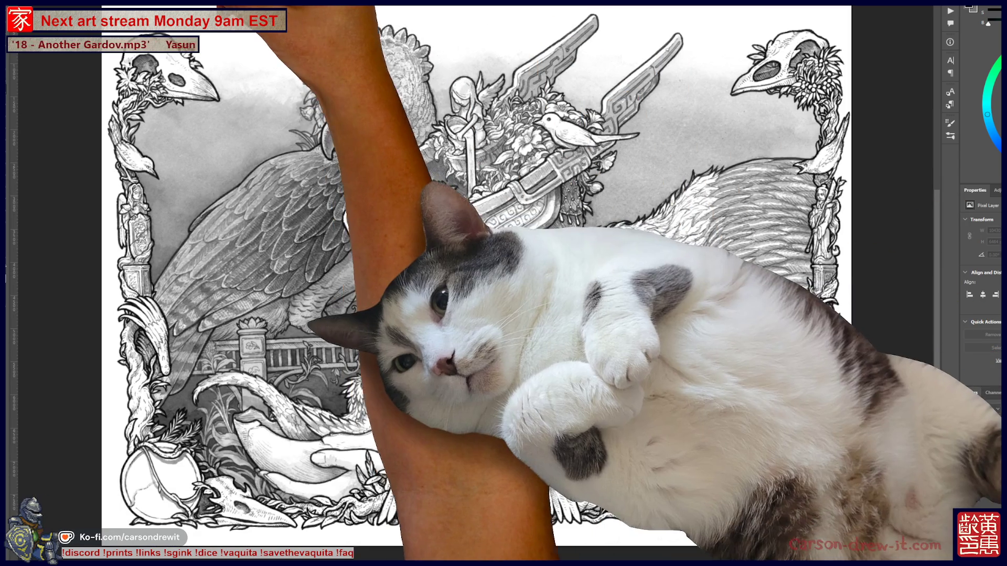
key(ctrl+Tab)
key(ctrl+Tab)
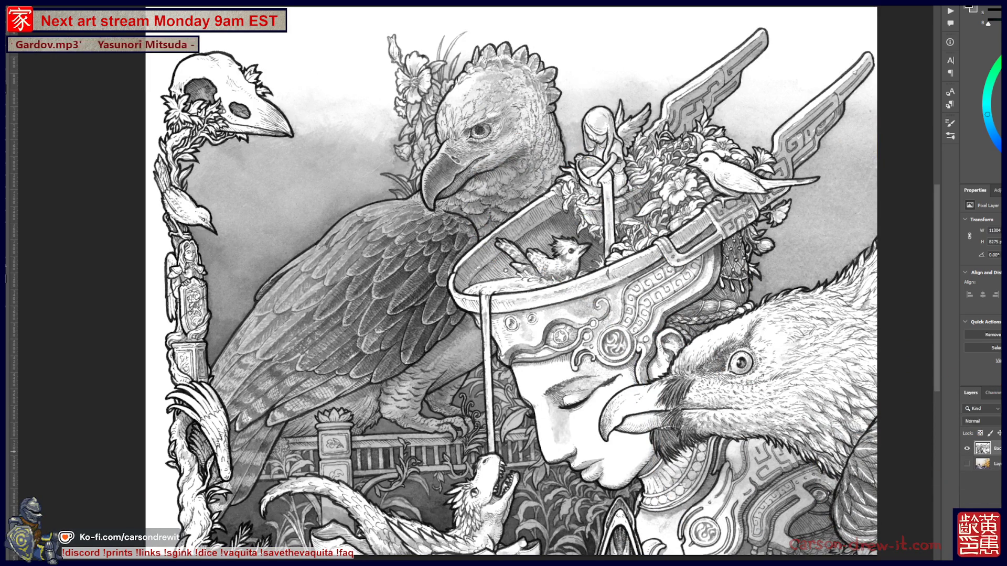
key(ctrl+minus)
key(ctrl+minus)
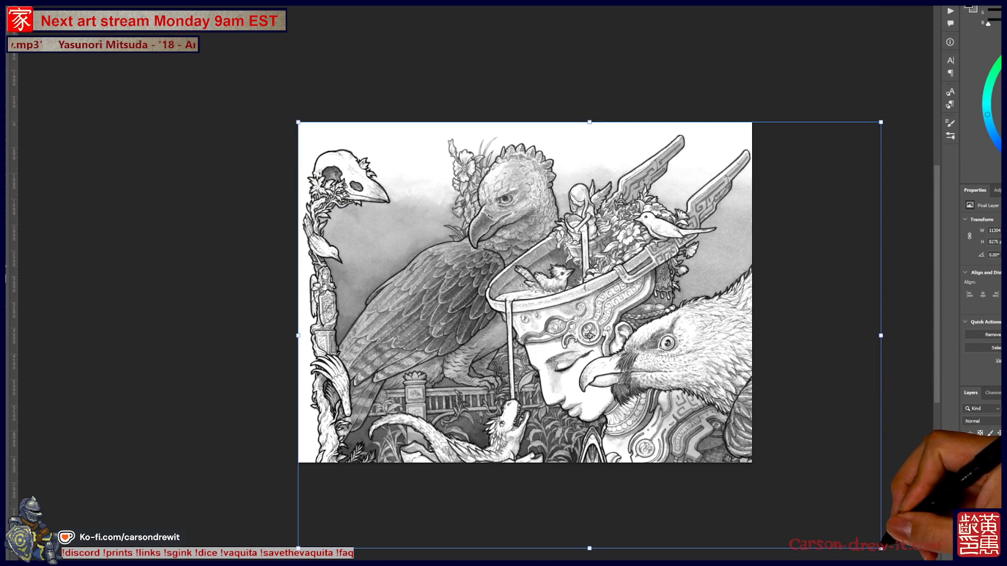
drag(880, 549, 750, 453)
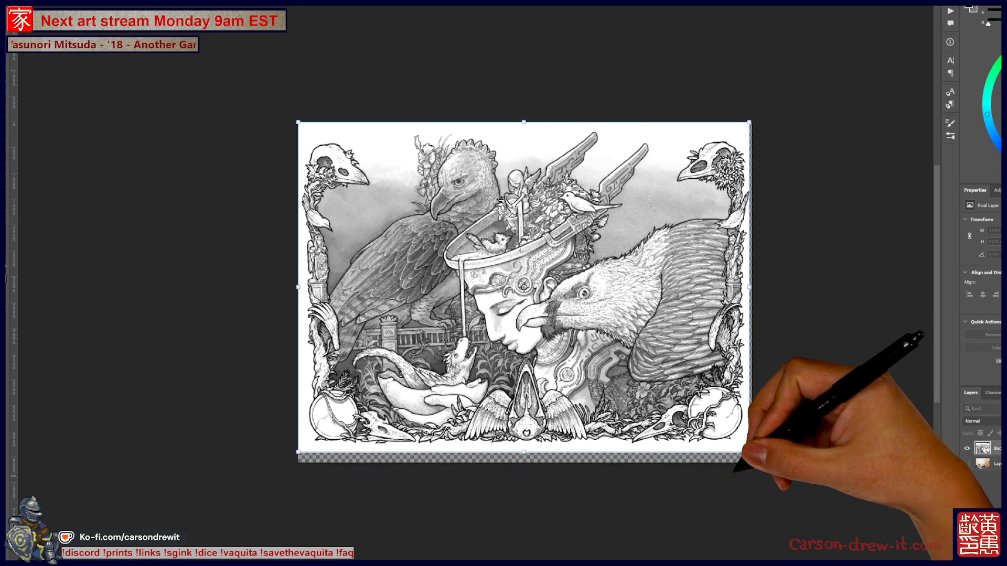
scroll(669, 427, up, 3)
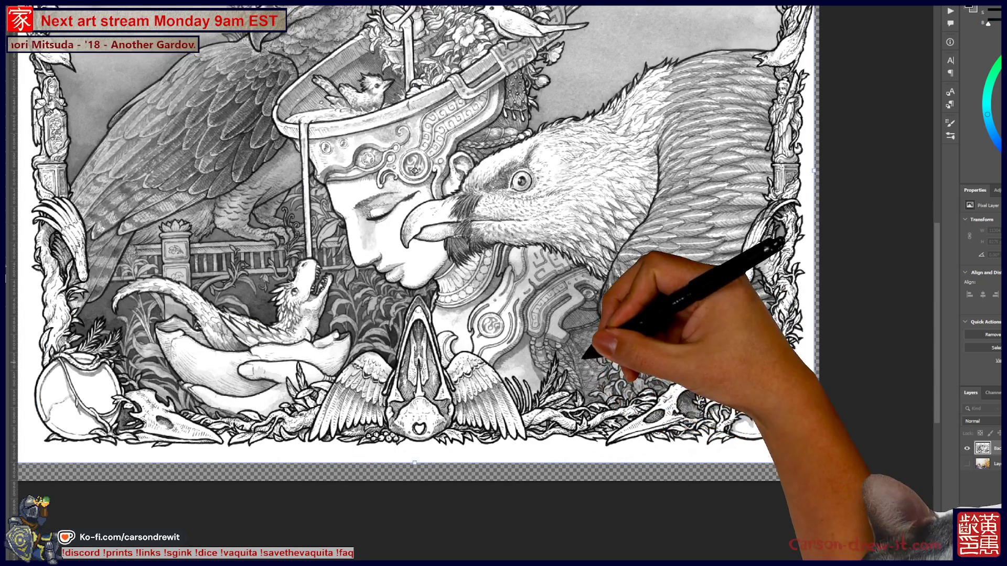
scroll(583, 386, up, 1)
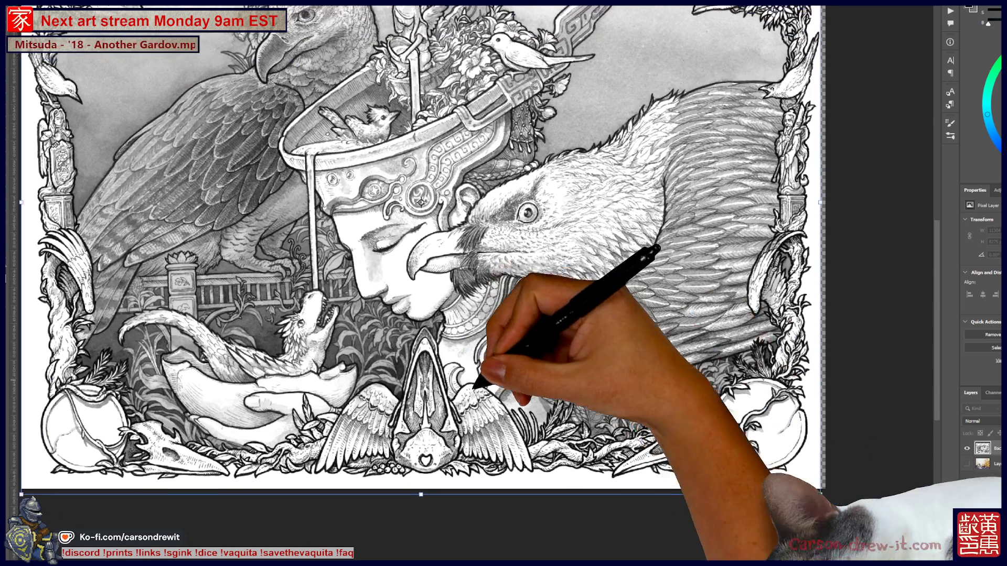
drag(415, 196, 492, 279)
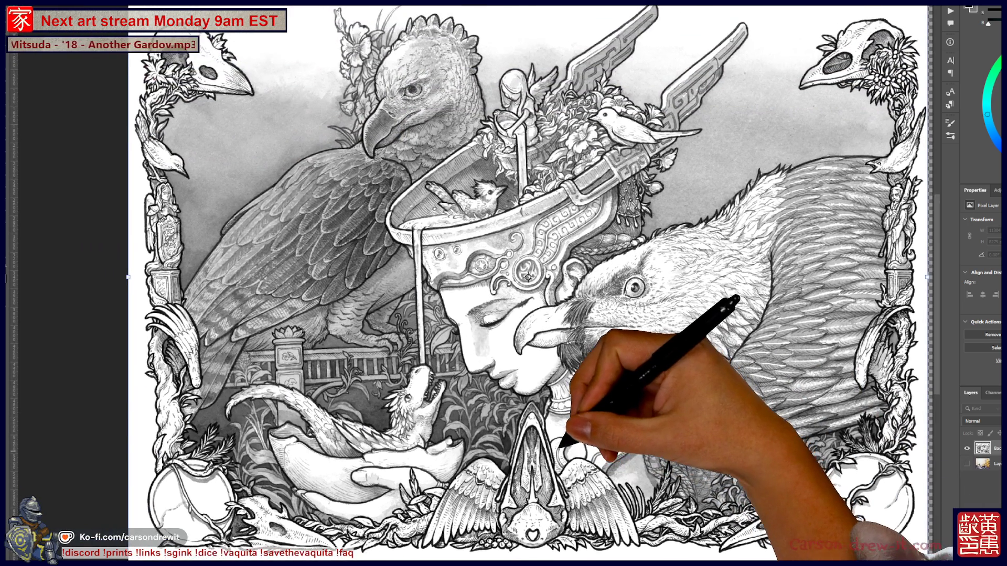
scroll(493, 280, down, 1)
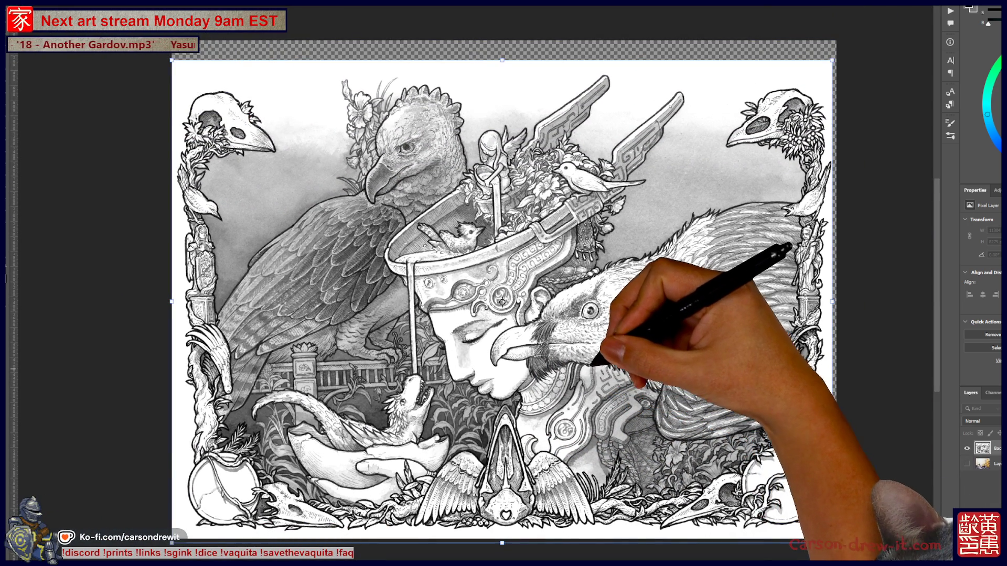
drag(501, 301, 502, 291)
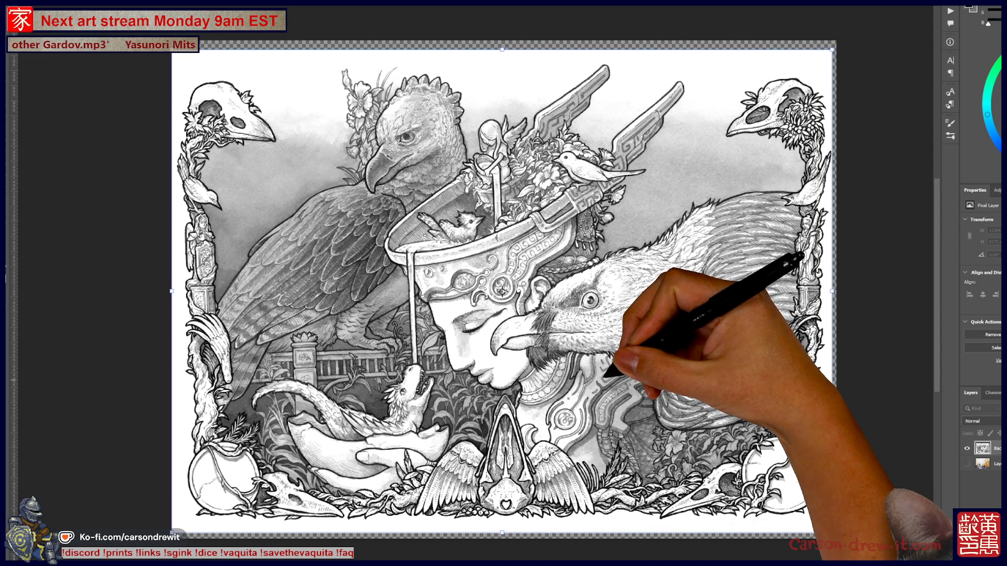
drag(501, 291, 502, 298)
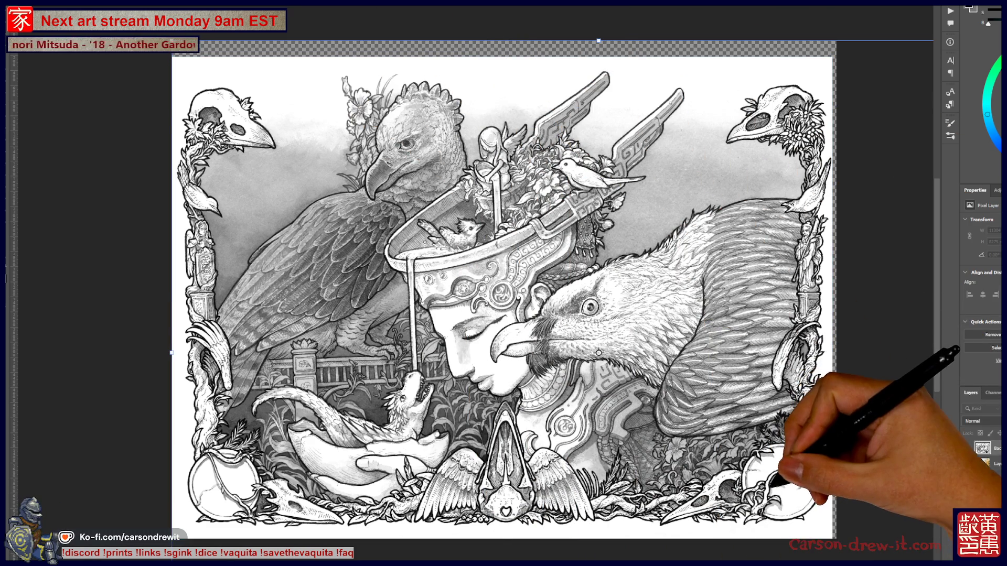
scroll(599, 353, up, 2)
scroll(598, 353, up, 2)
scroll(599, 353, up, 2)
scroll(599, 352, up, 1)
scroll(599, 353, up, 1)
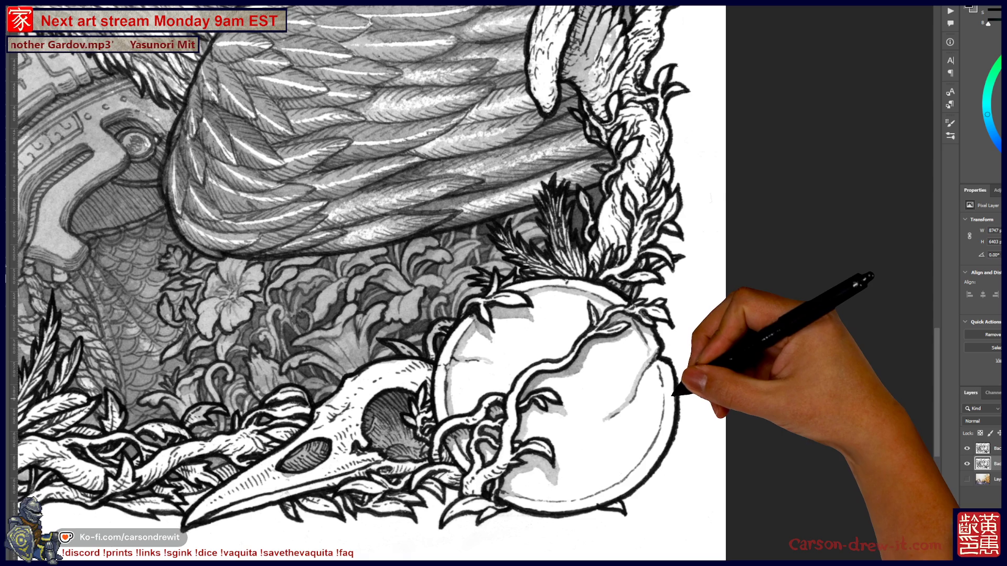
scroll(354, 283, up, 3)
scroll(354, 283, up, 3)
scroll(354, 283, up, 3)
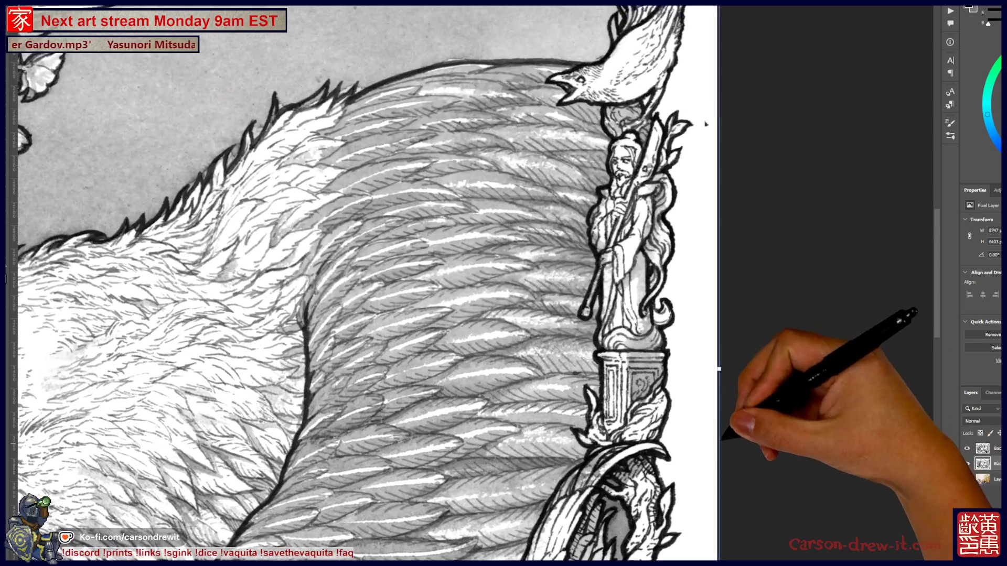
scroll(354, 283, up, 2)
scroll(362, 283, up, 5)
scroll(362, 283, up, 1)
scroll(362, 283, up, 2)
scroll(362, 283, up, 3)
scroll(706, 142, down, 2)
scroll(706, 142, down, 1)
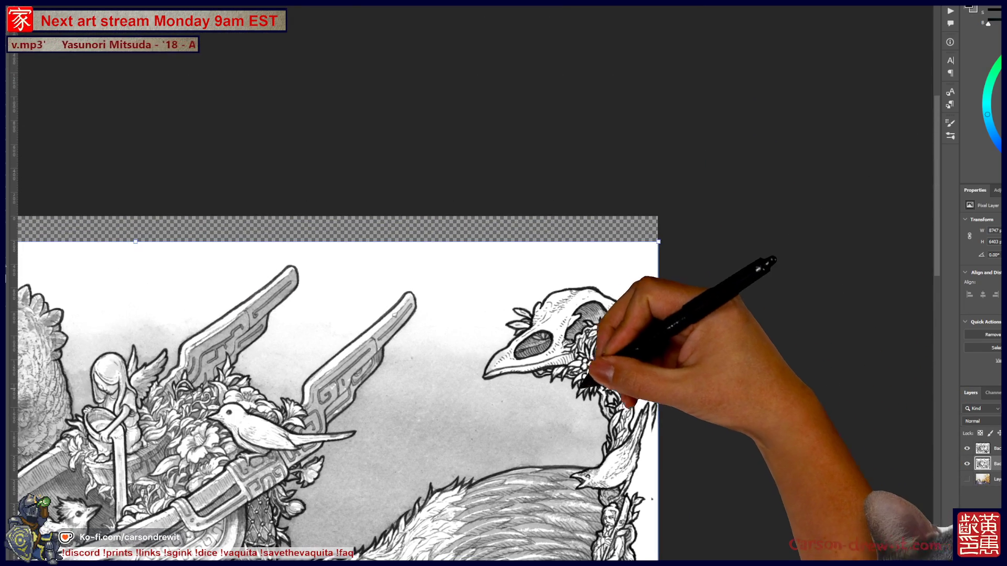
scroll(706, 142, down, 2)
scroll(362, 315, down, 2)
scroll(361, 314, down, 2)
scroll(362, 315, down, 1)
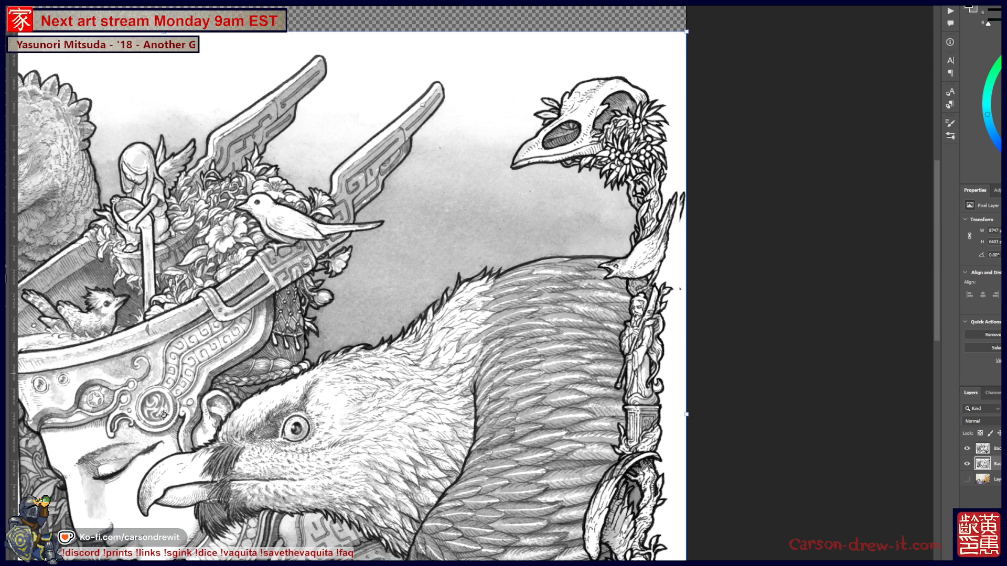
scroll(680, 289, up, 2)
scroll(645, 276, up, 1)
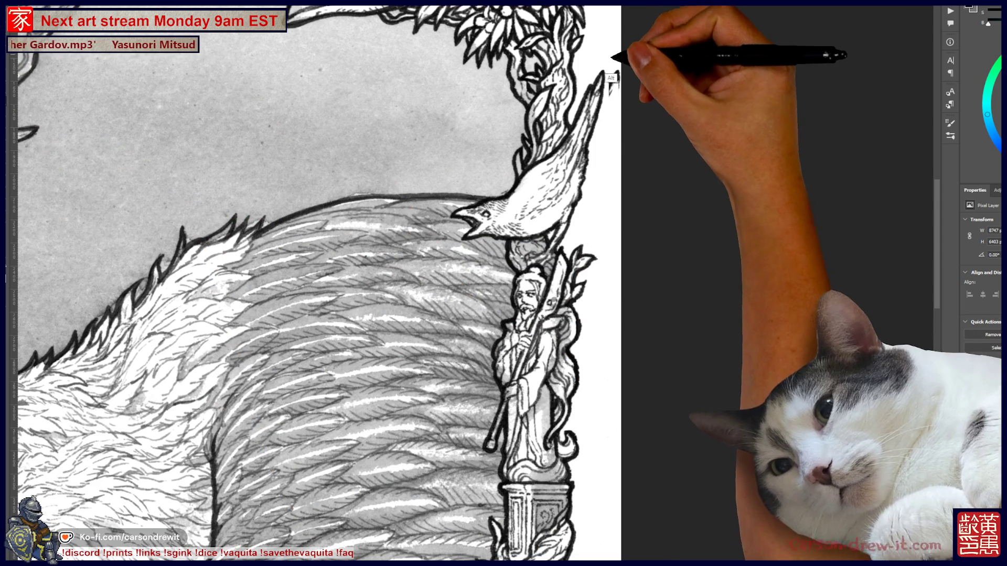
scroll(586, 223, up, 5)
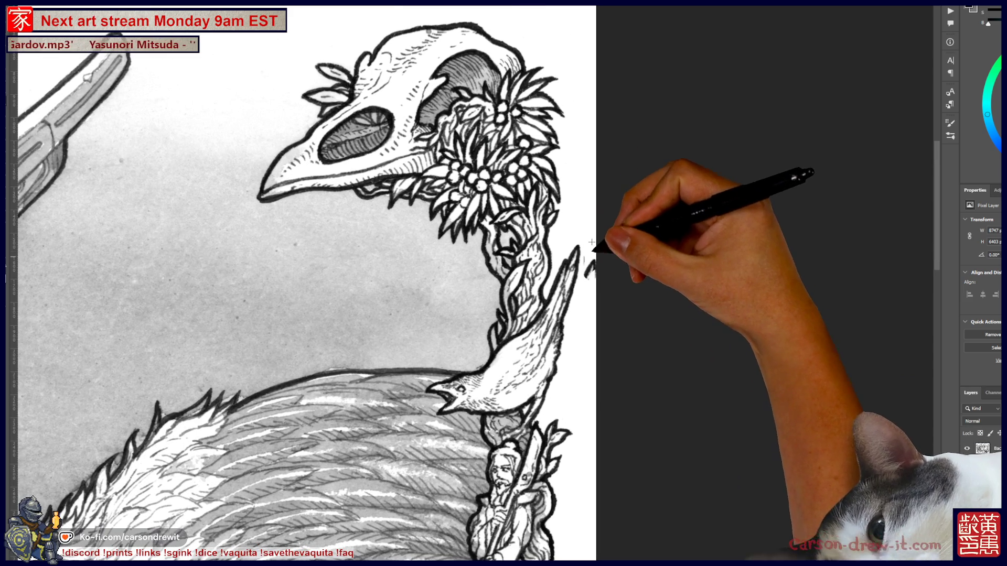
Step: Alt-scale the artwork symmetrically wider and pan to check the top edge by the bird skull
key(alt)
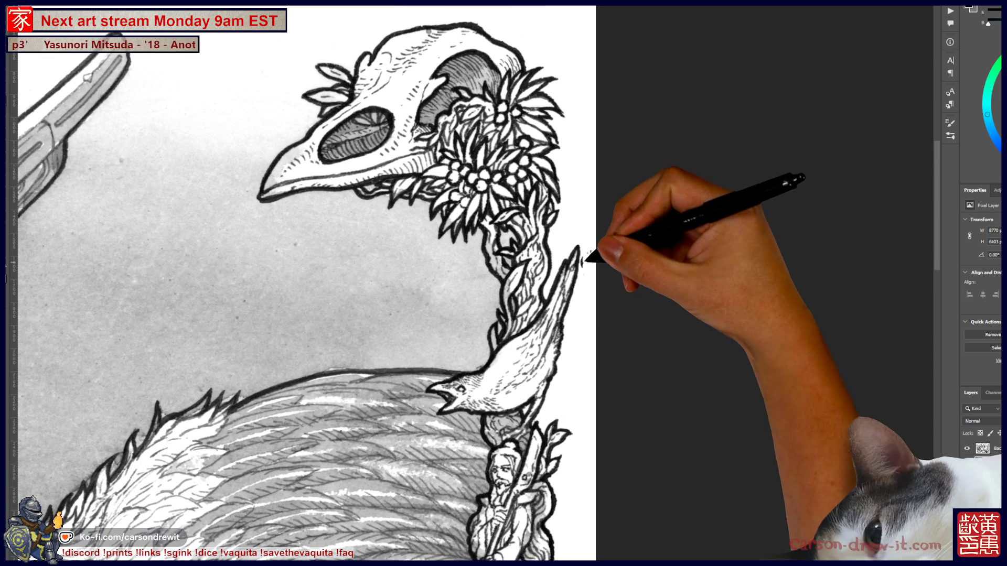
drag(587, 326, 657, 495)
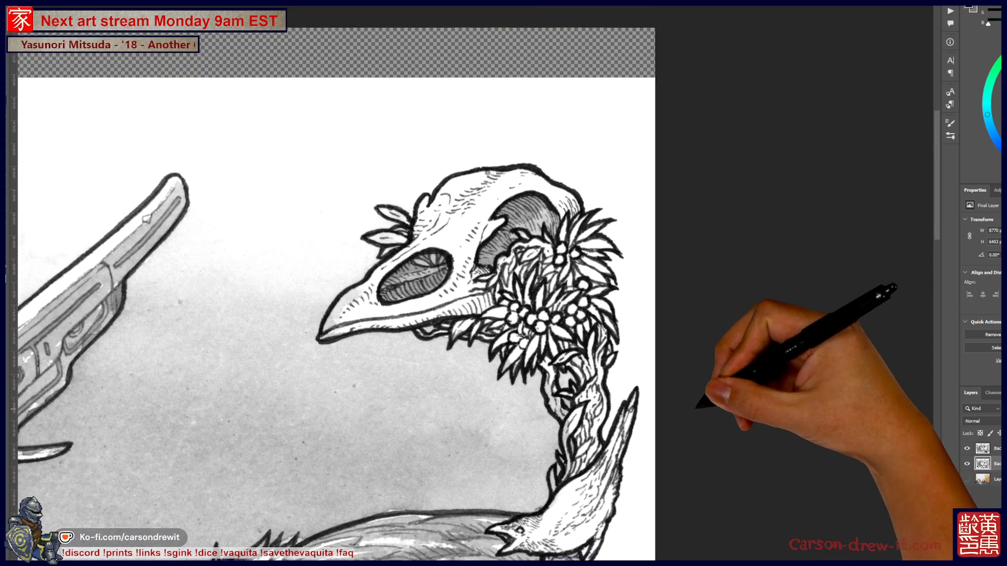
mouse_move(503, 315)
mouse_down()
mouse_move(540, 237)
mouse_move(583, 204)
mouse_up()
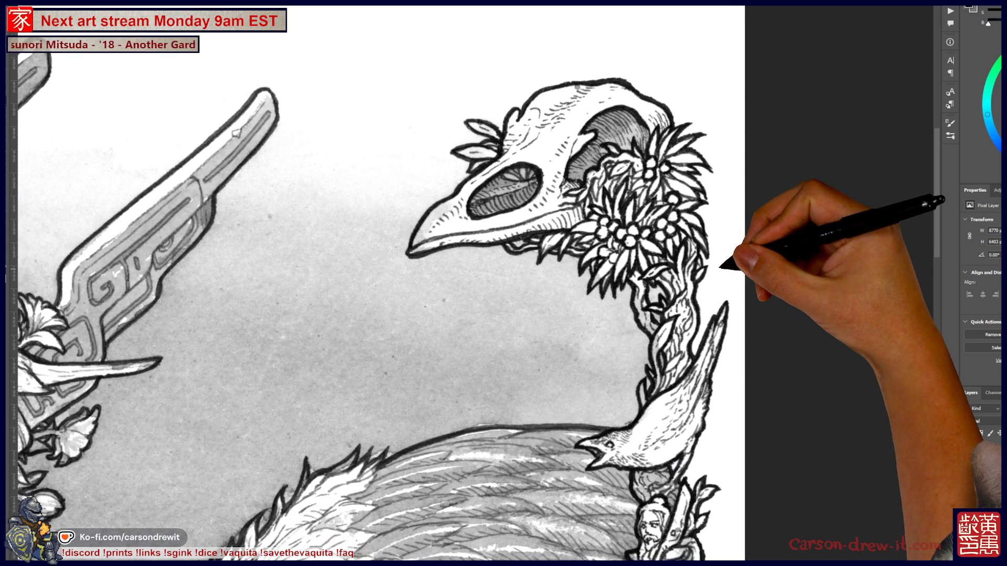
Step: Fit the artwork in the window, nudge it slightly right and down, and zoom out to check coverage
key(ctrl+0)
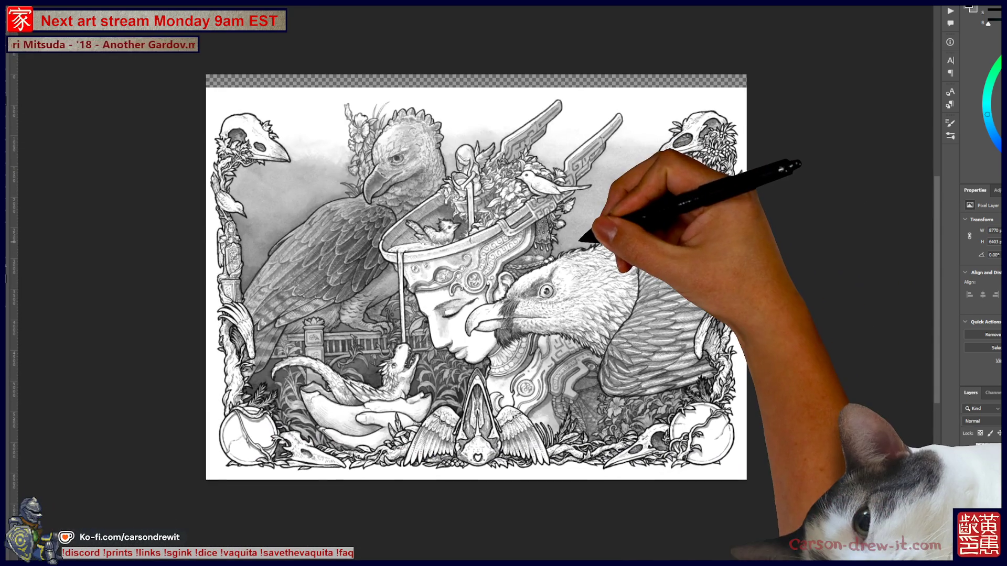
drag(582, 236, 591, 246)
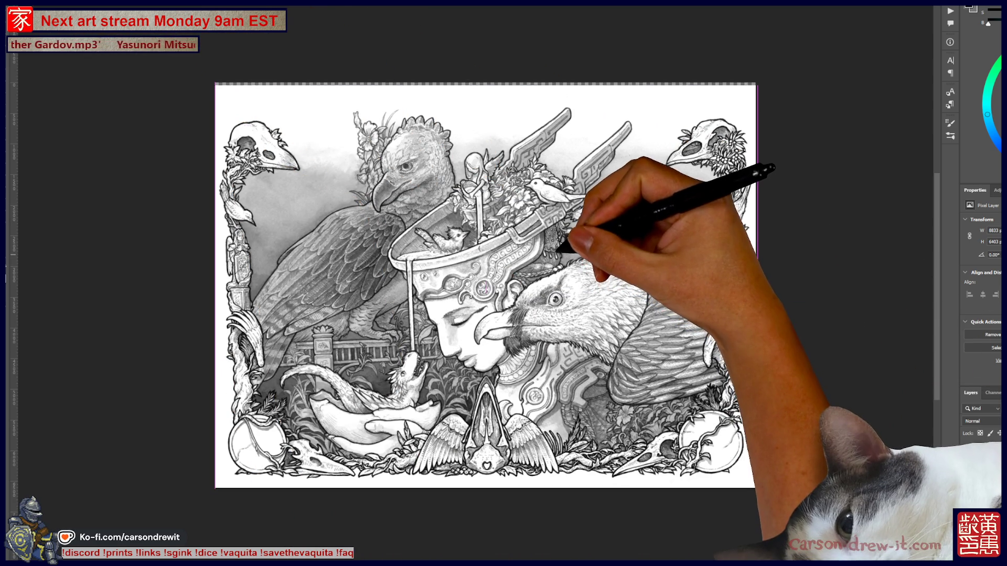
scroll(566, 95, up, 3)
scroll(586, 196, up, 2)
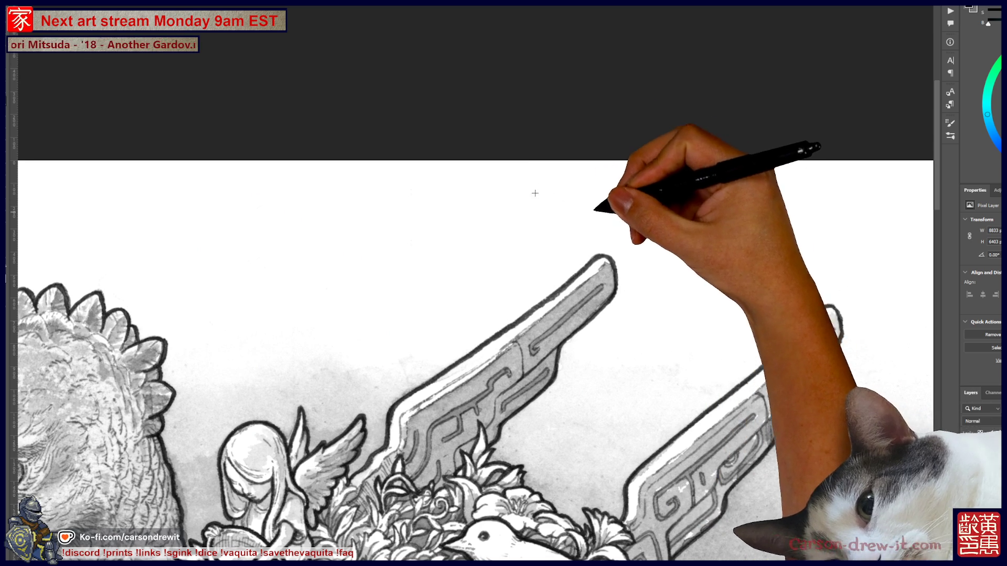
key(ctrl+minus)
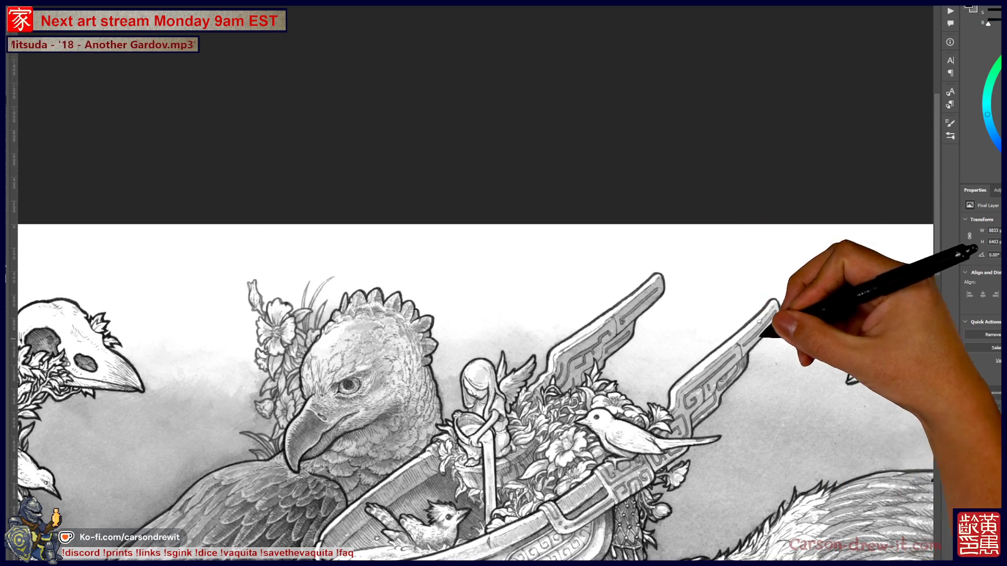
Step: Zoom into the eagle, skull, egg and vines to check fit, then Alt-sample a colour to paint with
key(ctrl+minus)
key(ctrl+plus)
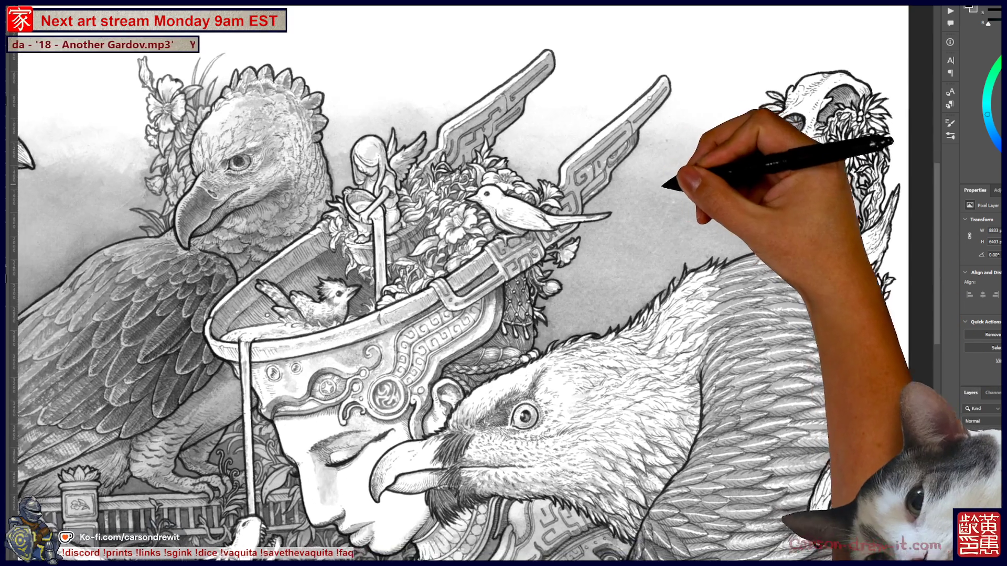
scroll(550, 303, down, 3)
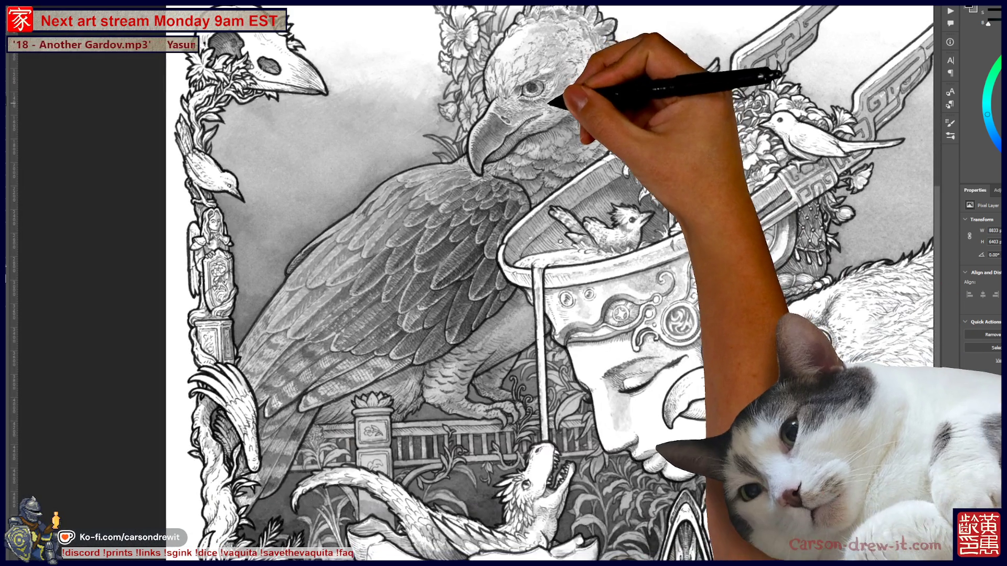
scroll(549, 303, down, 3)
scroll(549, 303, down, 3)
scroll(549, 303, right, 5)
scroll(472, 283, right, 5)
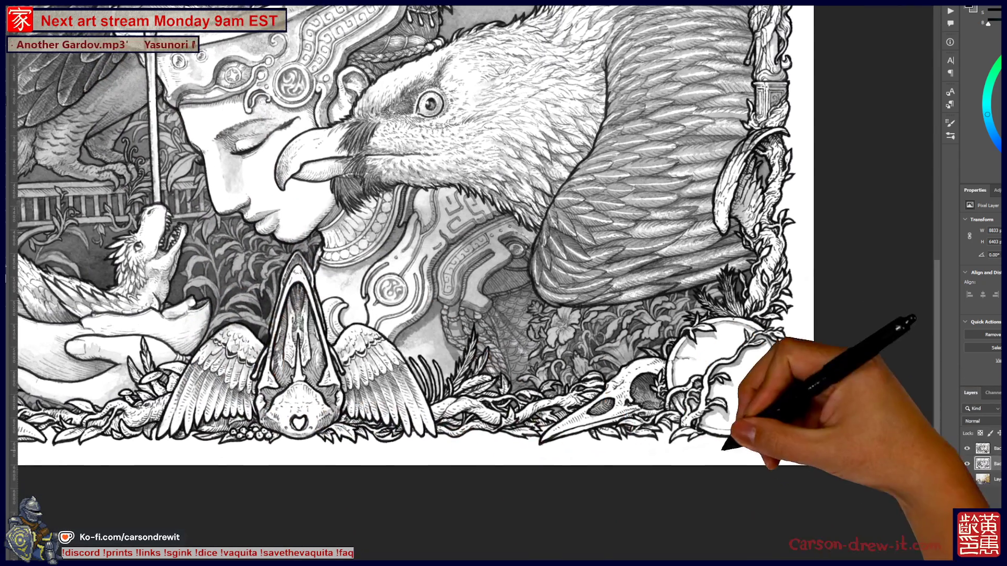
key(ctrl+plus)
key(ctrl+plus)
scroll(441, 283, right, 3)
scroll(441, 284, up, 3)
scroll(441, 283, up, 3)
scroll(440, 283, up, 5)
scroll(374, 283, right, 2)
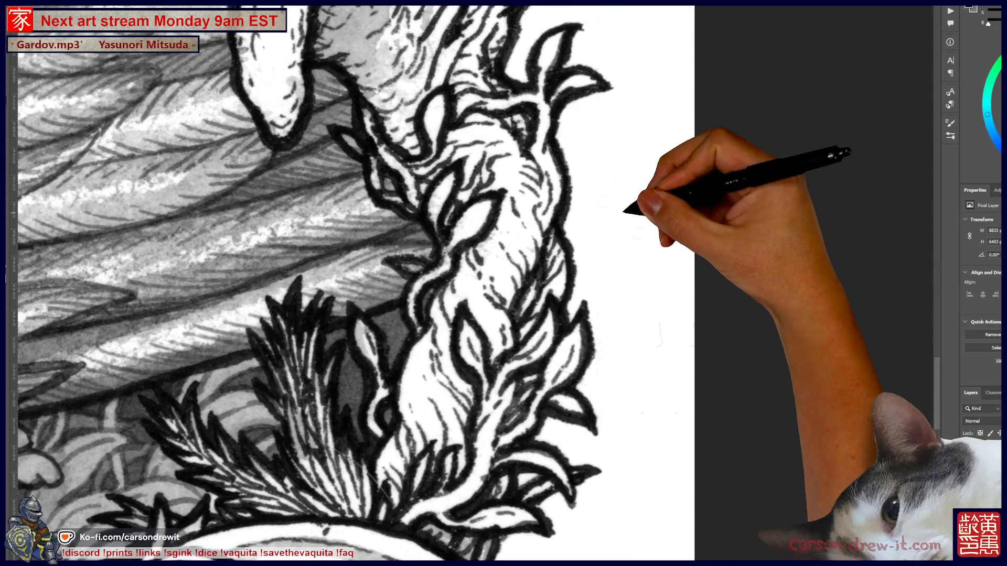
scroll(667, 398, up, 2)
scroll(667, 397, up, 2)
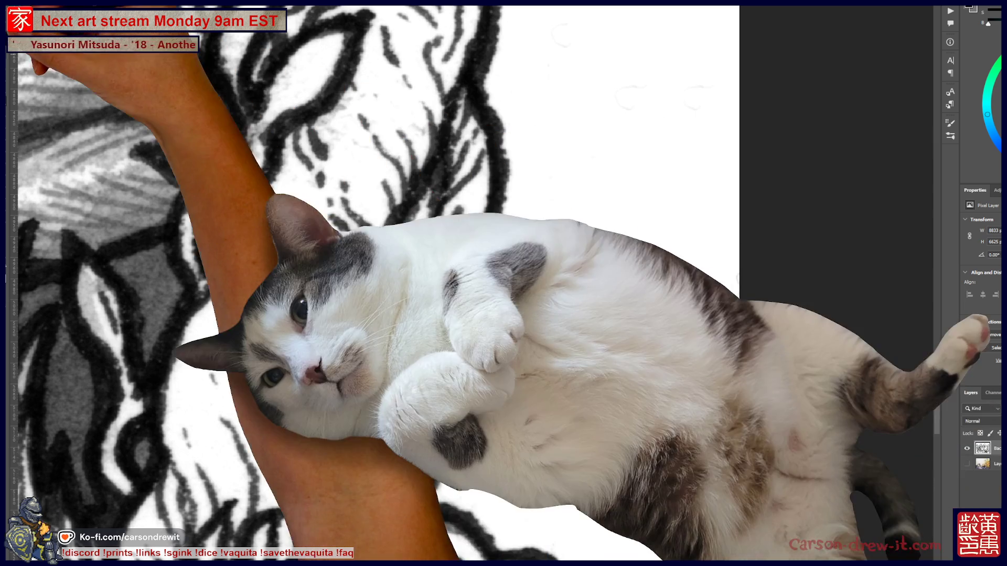
key(alt)
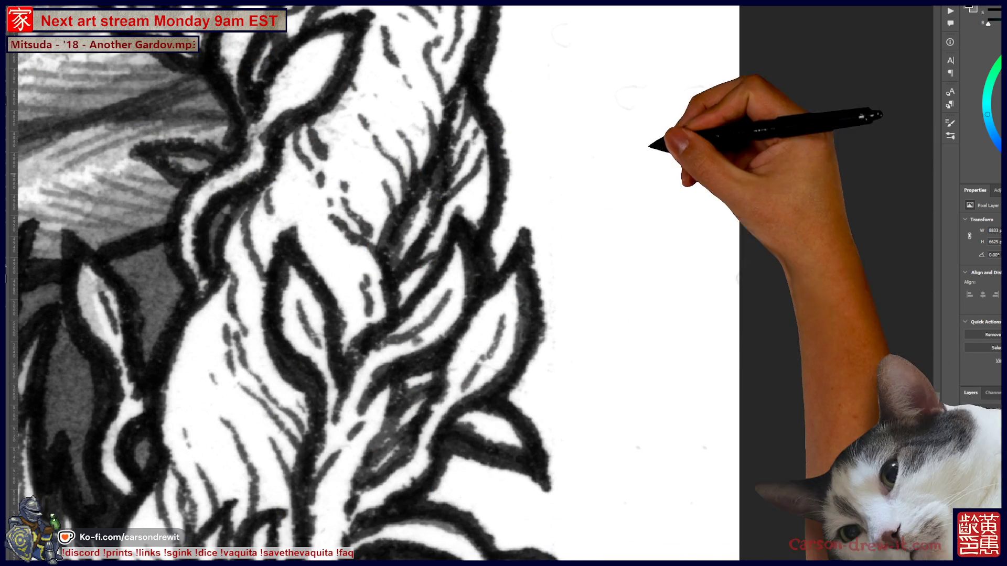
scroll(657, 236, up, 2)
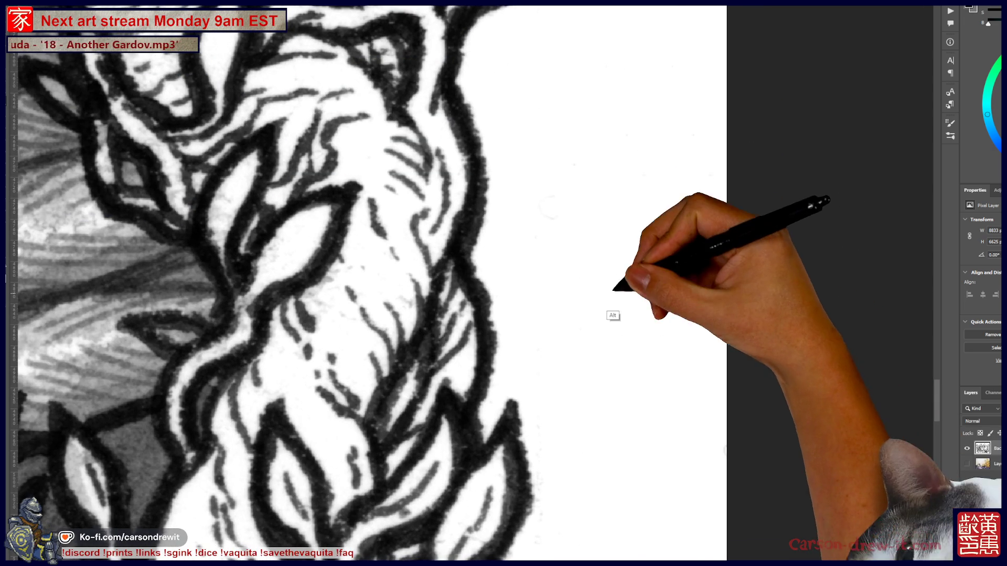
scroll(621, 331, down, 5)
scroll(635, 365, down, 3)
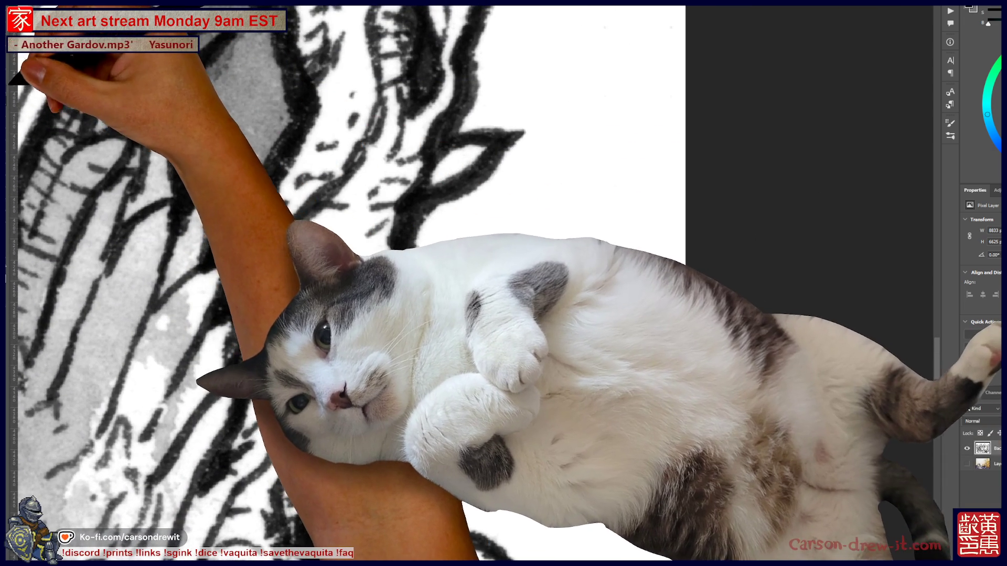
scroll(553, 237, down, 3)
scroll(554, 182, up, 2)
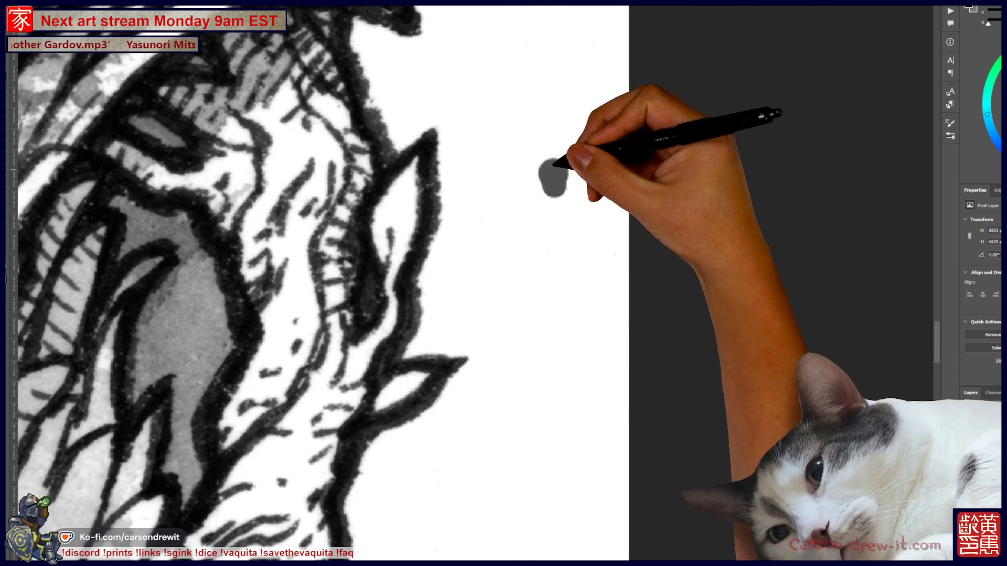
drag(549, 381, 551, 501)
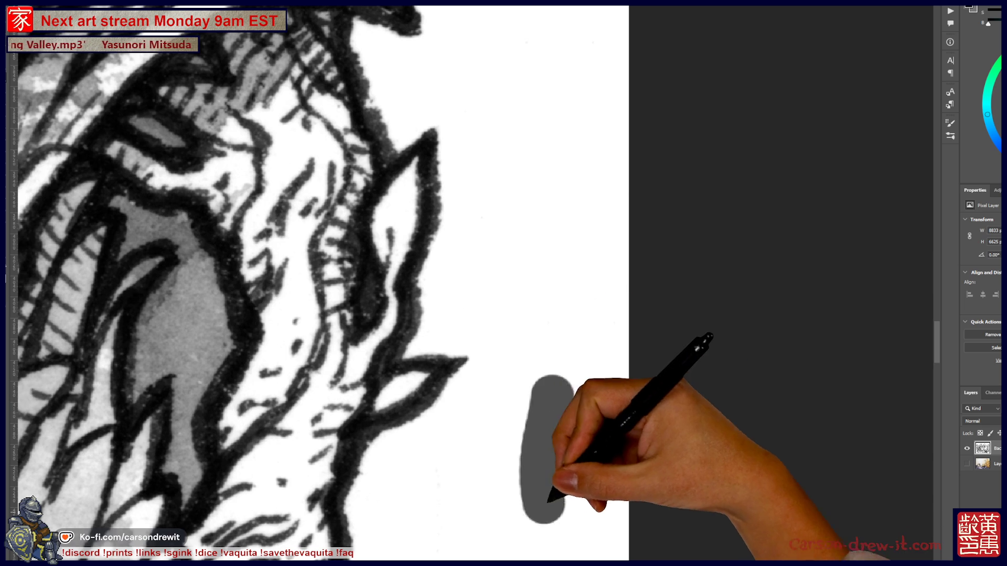
scroll(580, 232, down, 5)
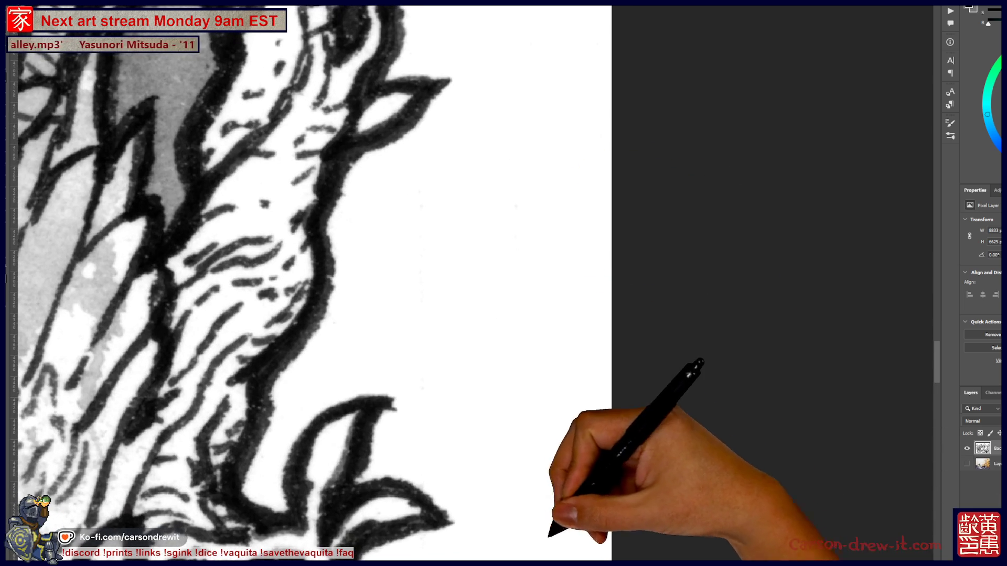
scroll(556, 326, down, 1)
scroll(555, 326, down, 2)
scroll(561, 281, down, 2)
scroll(531, 274, down, 2)
scroll(562, 513, down, 2)
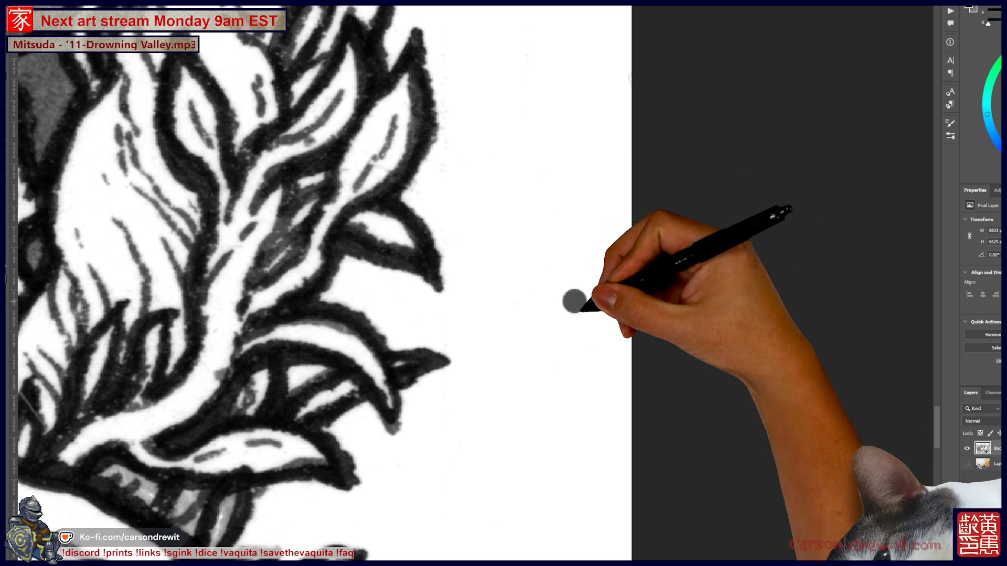
drag(543, 322, 603, 162)
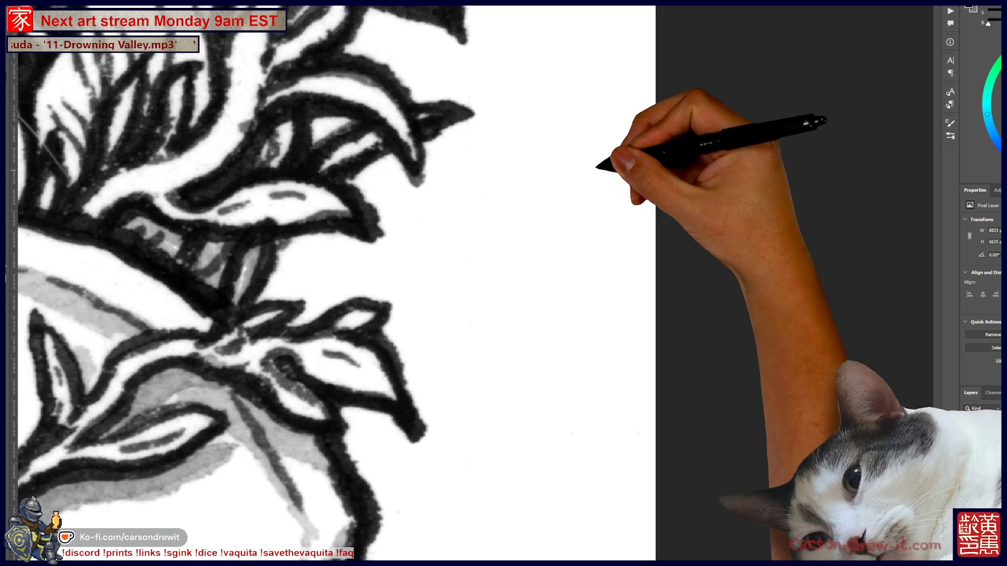
drag(610, 481, 603, 193)
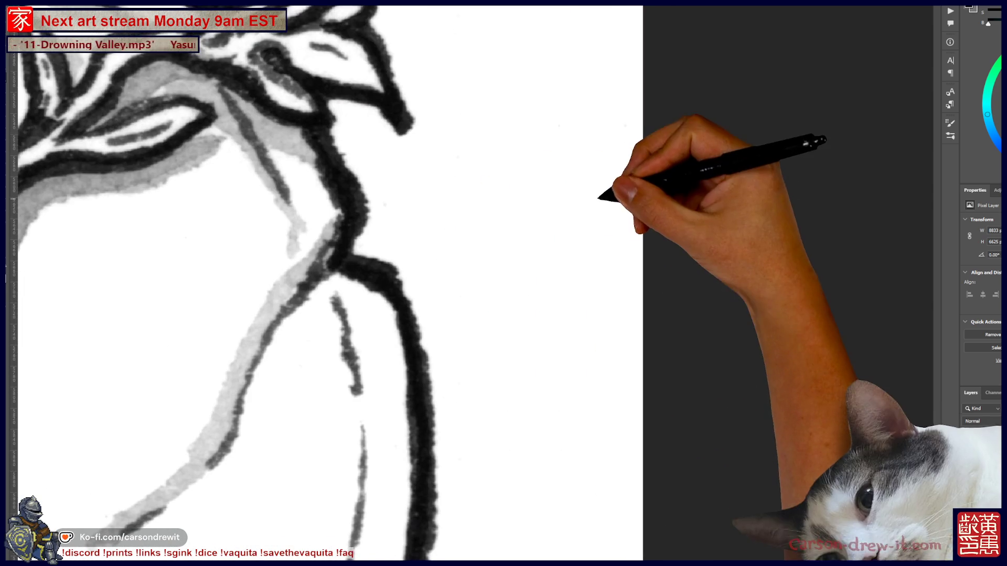
drag(619, 330, 577, 252)
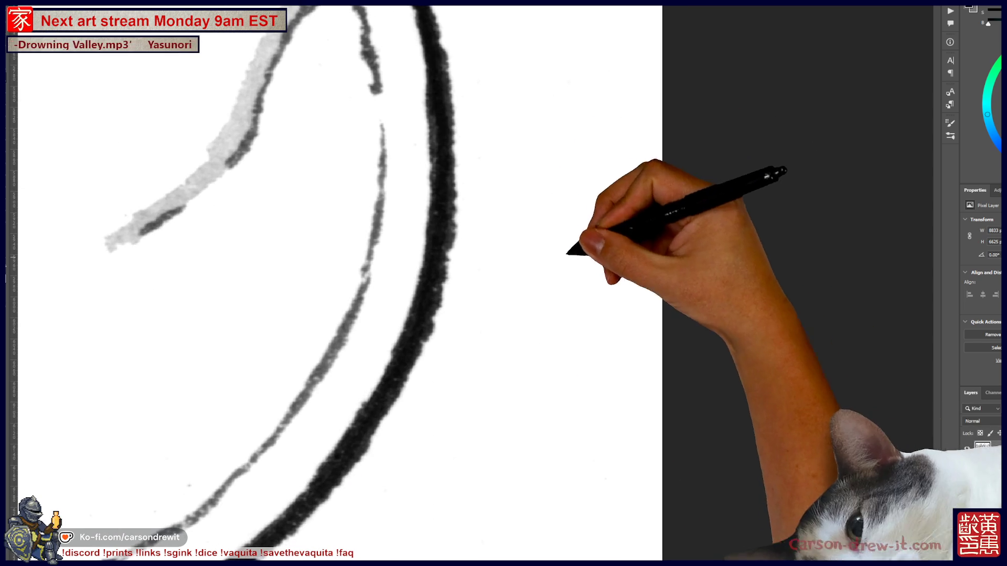
drag(596, 504, 595, 306)
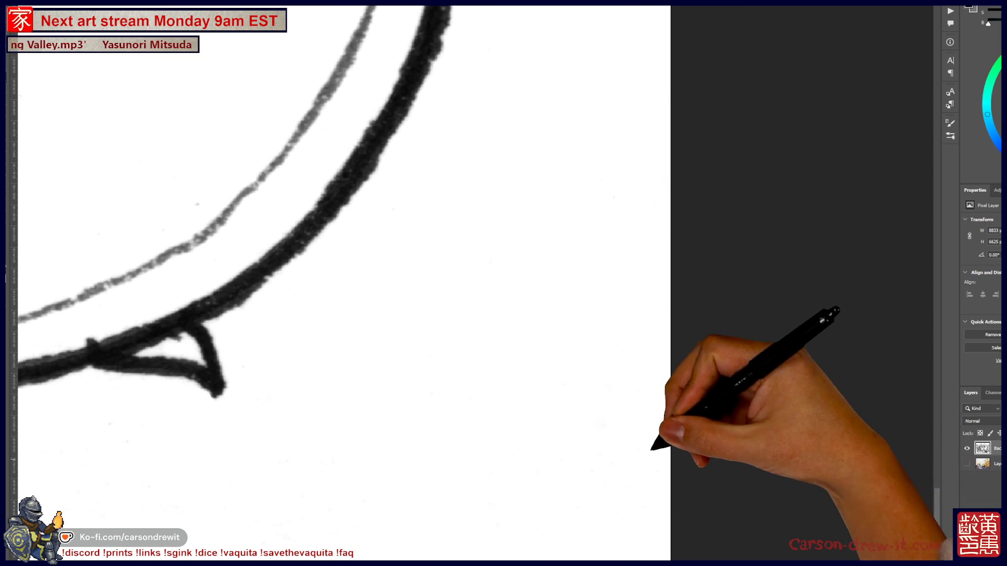
drag(612, 492, 702, 240)
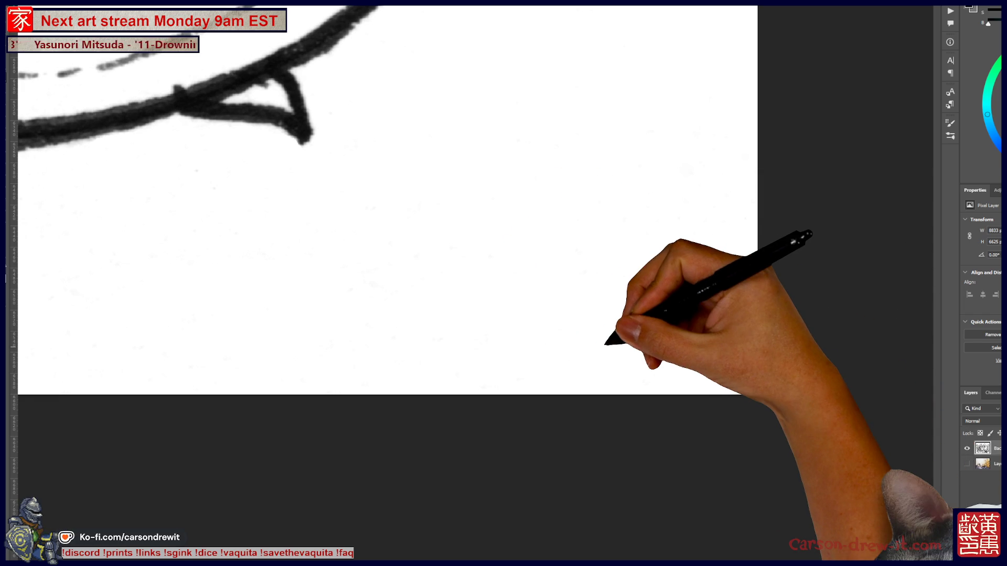
scroll(606, 342, down, 5)
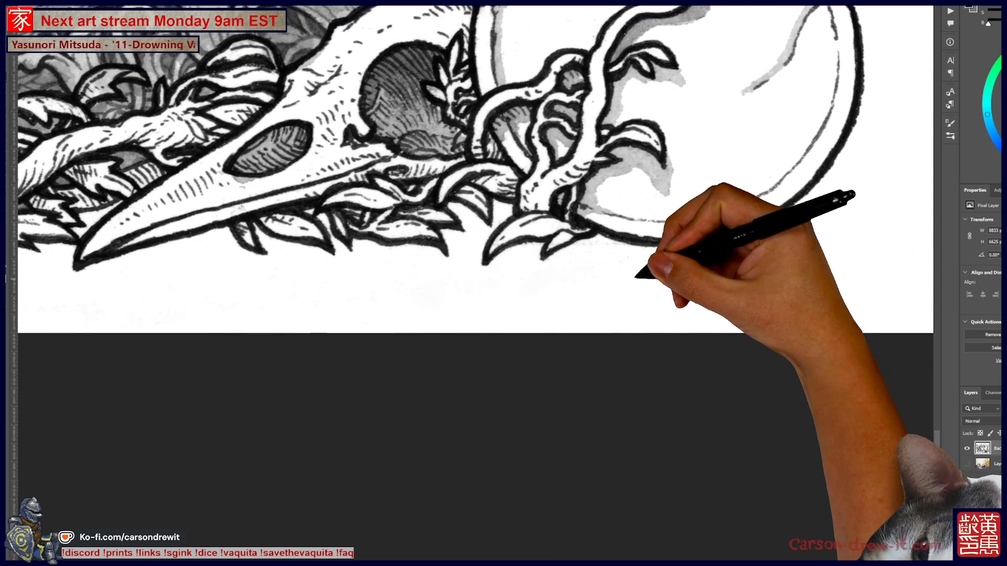
scroll(636, 276, up, 2)
scroll(607, 263, up, 2)
scroll(589, 263, up, 2)
scroll(603, 308, up, 2)
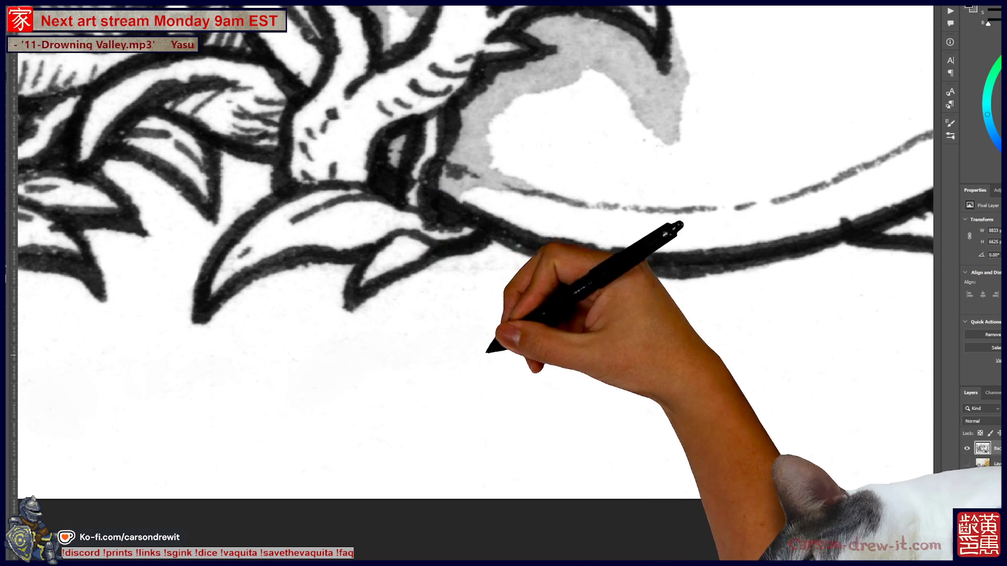
scroll(472, 346, up, 2)
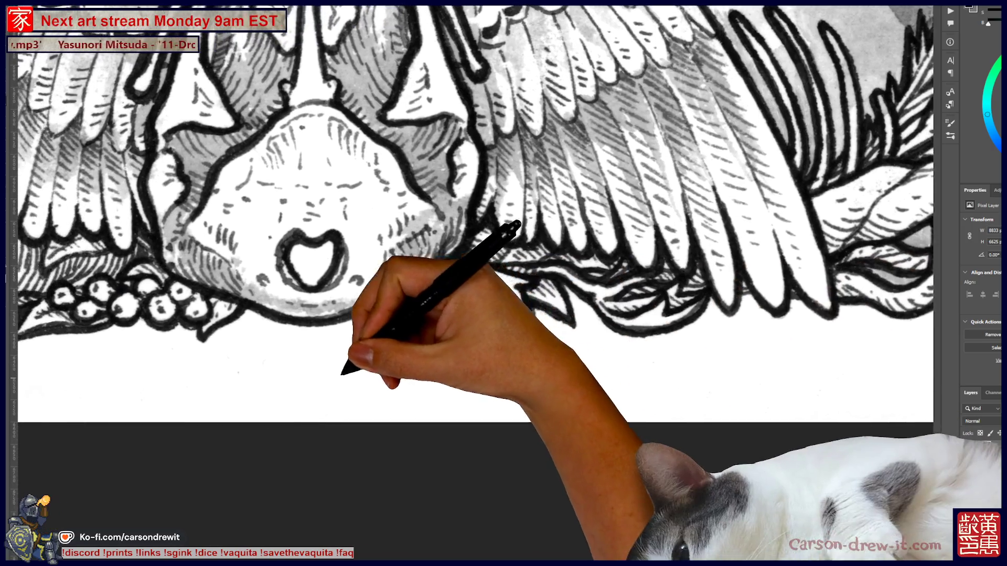
scroll(527, 347, up, 2)
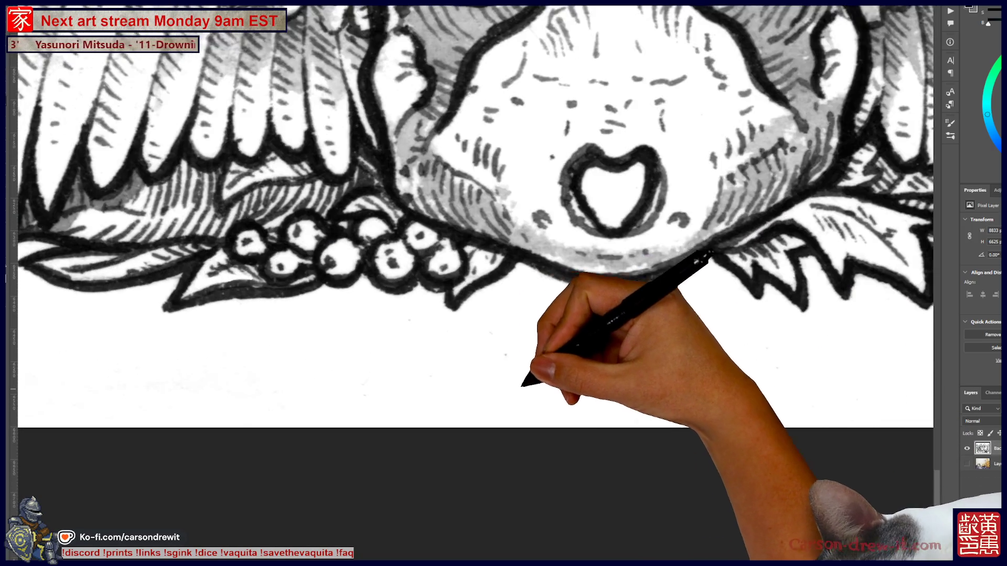
scroll(527, 347, up, 2)
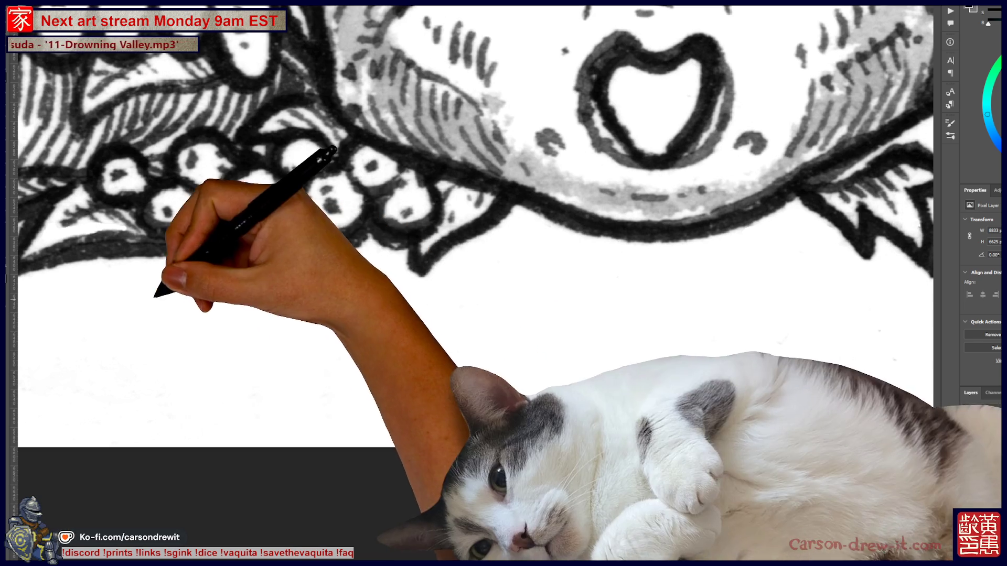
scroll(472, 213, down, 3)
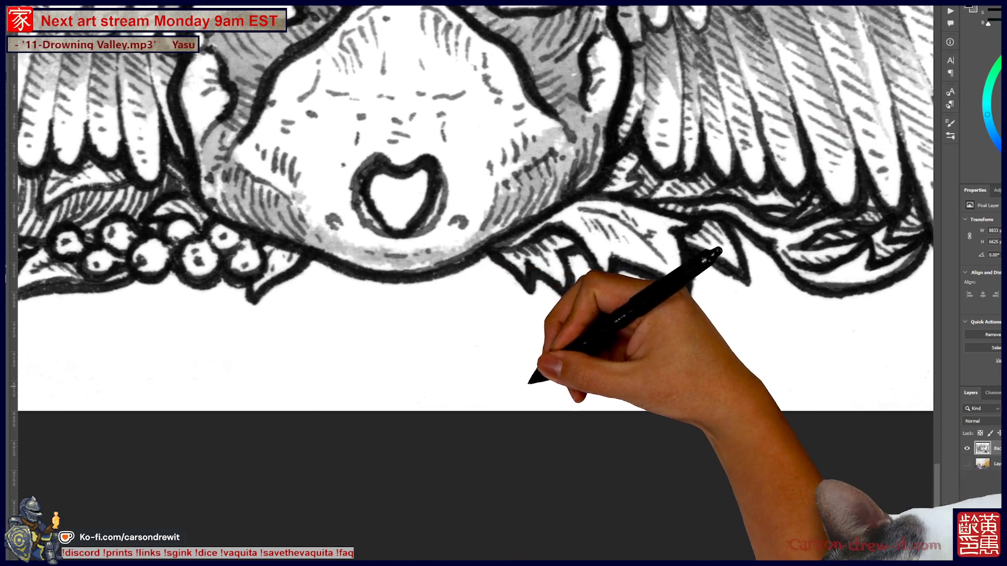
scroll(472, 213, up, 2)
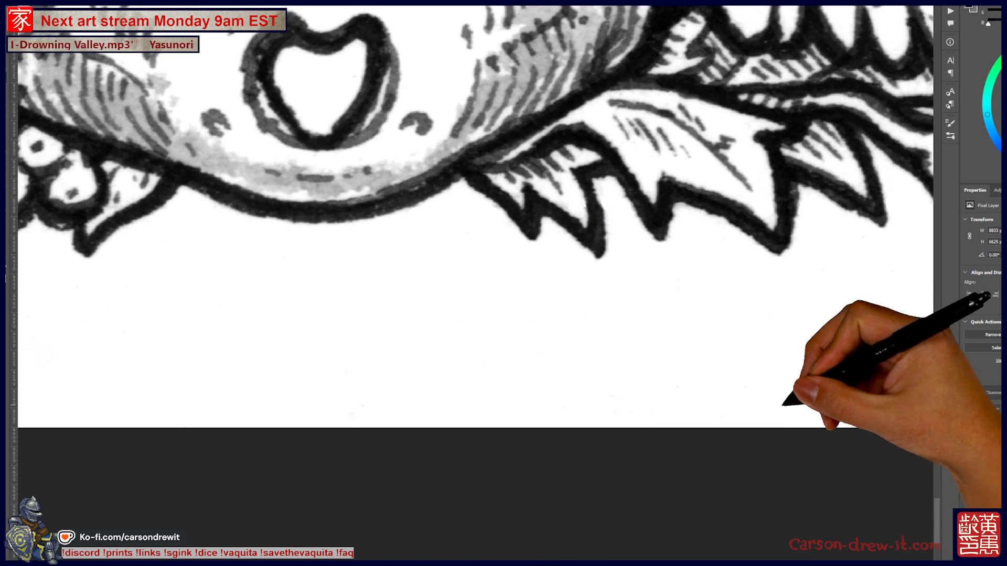
scroll(472, 236, right, 3)
scroll(472, 236, right, 3)
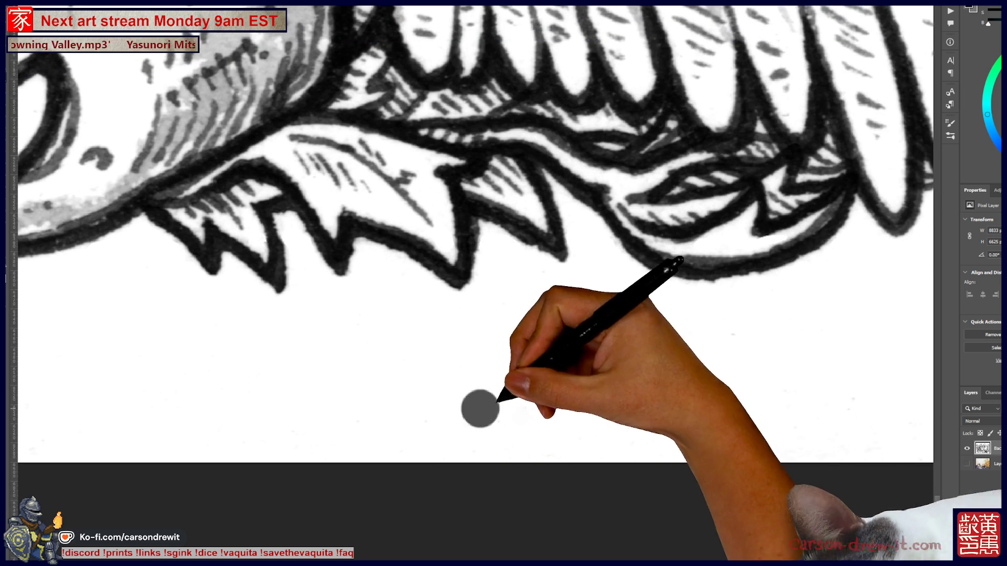
scroll(737, 391, right, 5)
scroll(737, 391, right, 1)
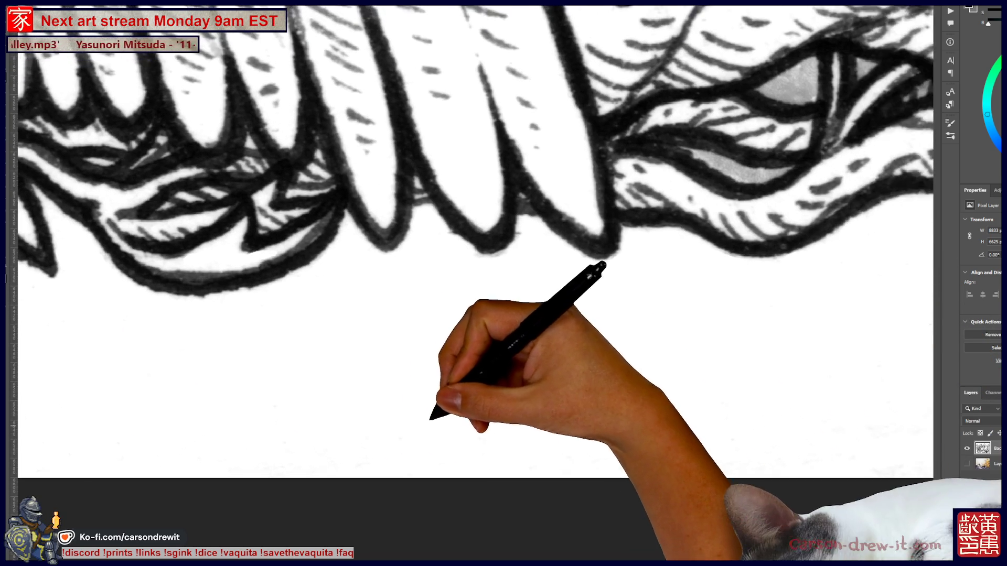
drag(504, 425, 140, 366)
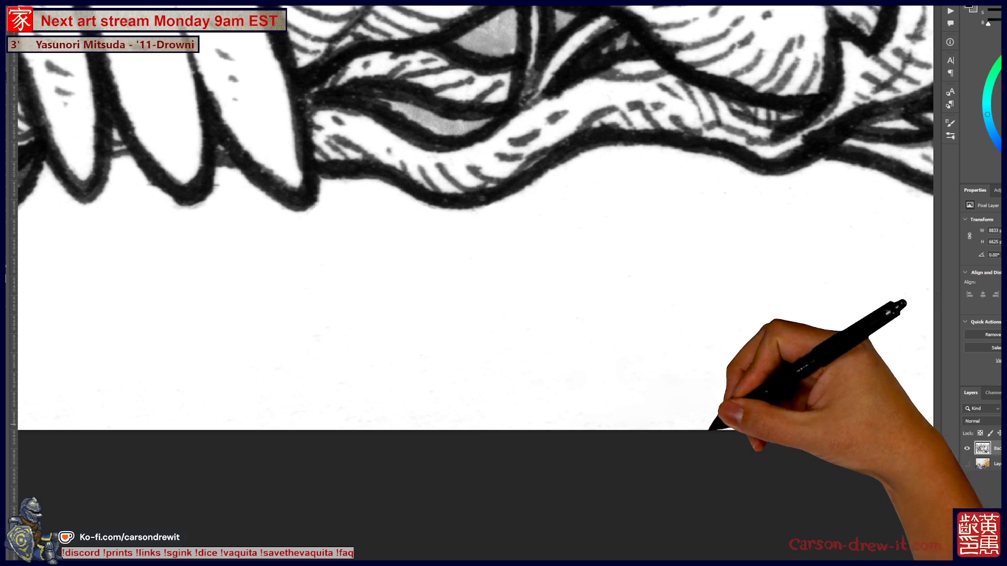
mouse_move(781, 429)
mouse_down()
mouse_move(550, 450)
mouse_move(615, 386)
mouse_up()
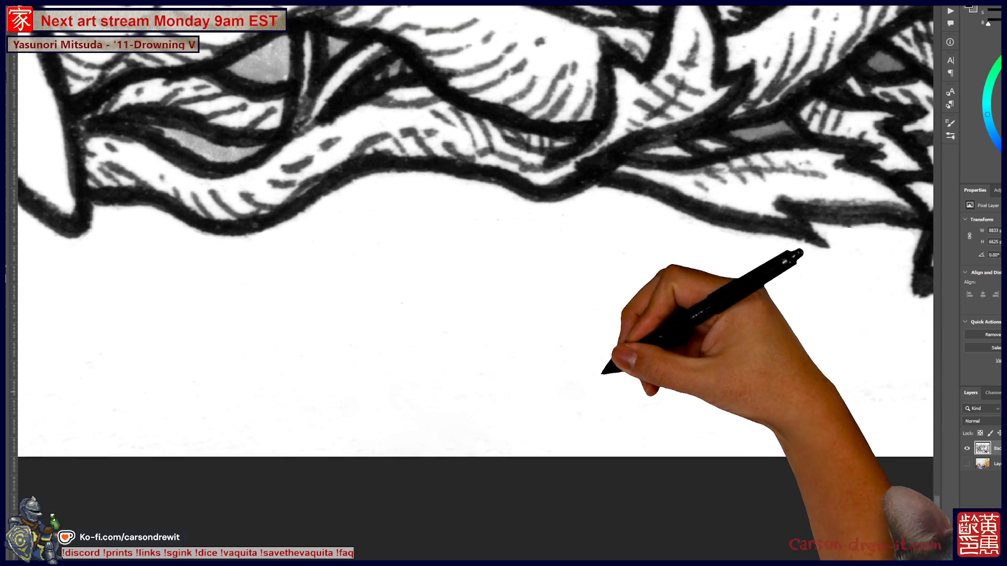
mouse_move(755, 370)
mouse_down()
mouse_move(473, 427)
mouse_move(417, 416)
mouse_move(516, 387)
mouse_up()
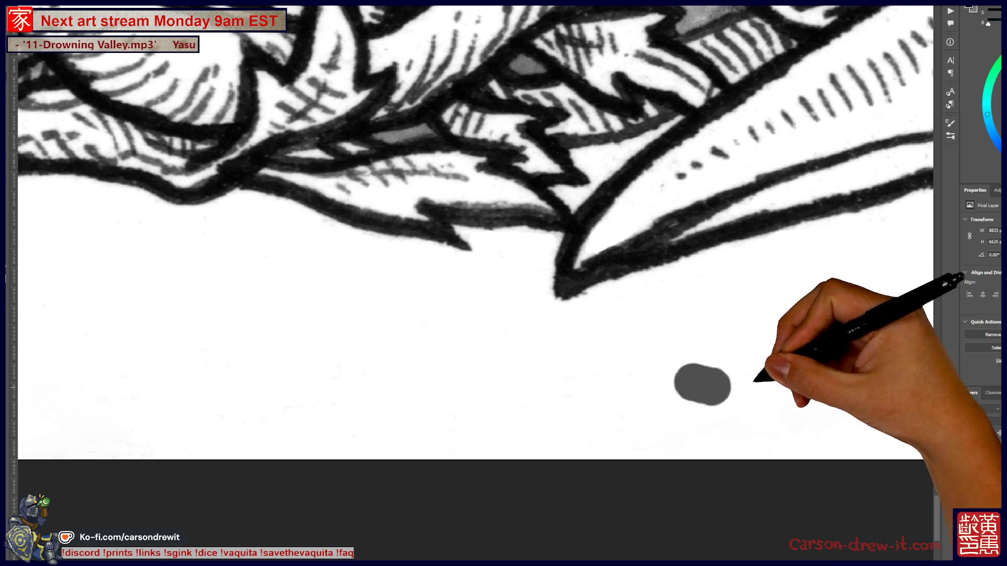
drag(726, 383, 512, 427)
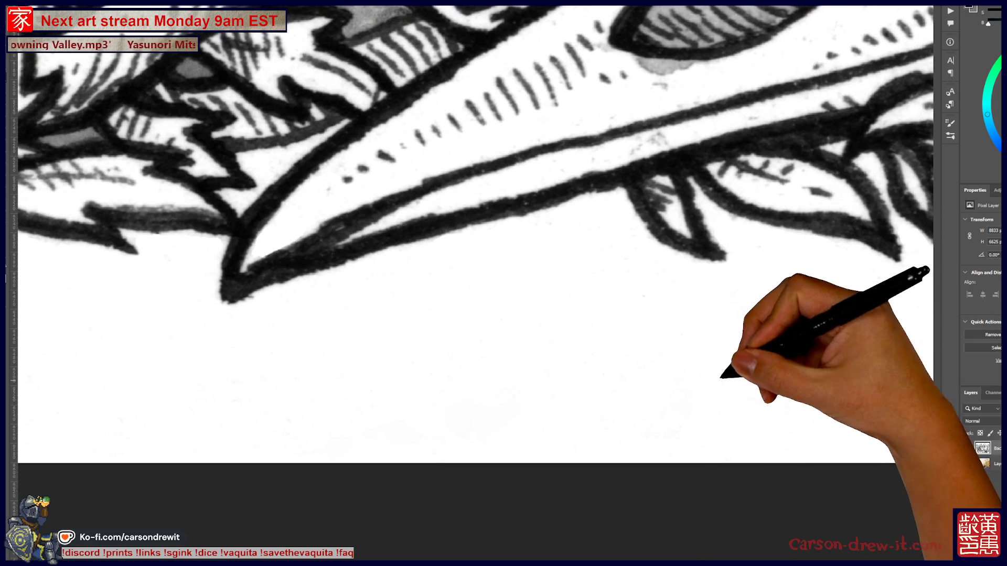
drag(795, 382, 495, 422)
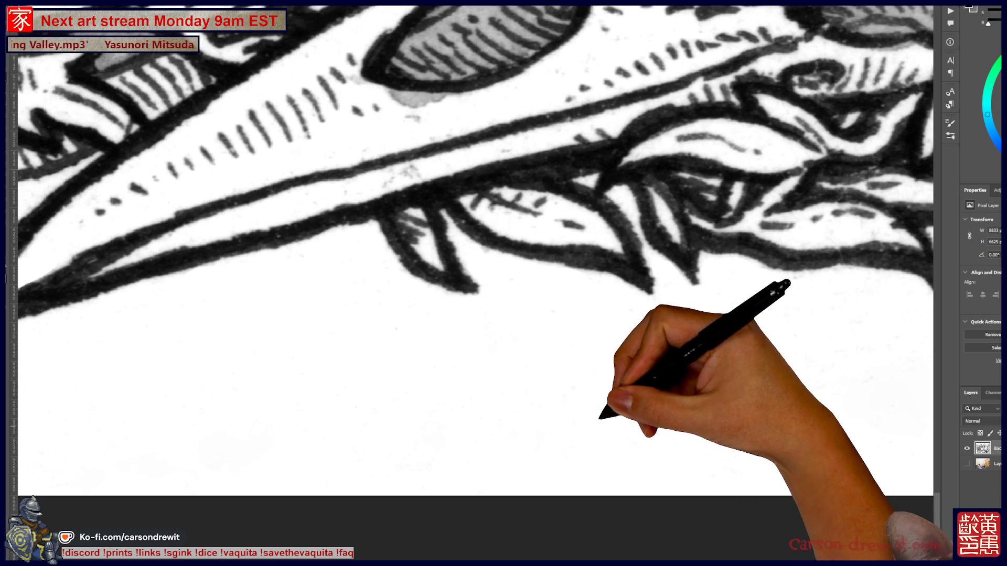
mouse_move(743, 387)
mouse_down()
mouse_move(659, 427)
mouse_move(472, 405)
mouse_up()
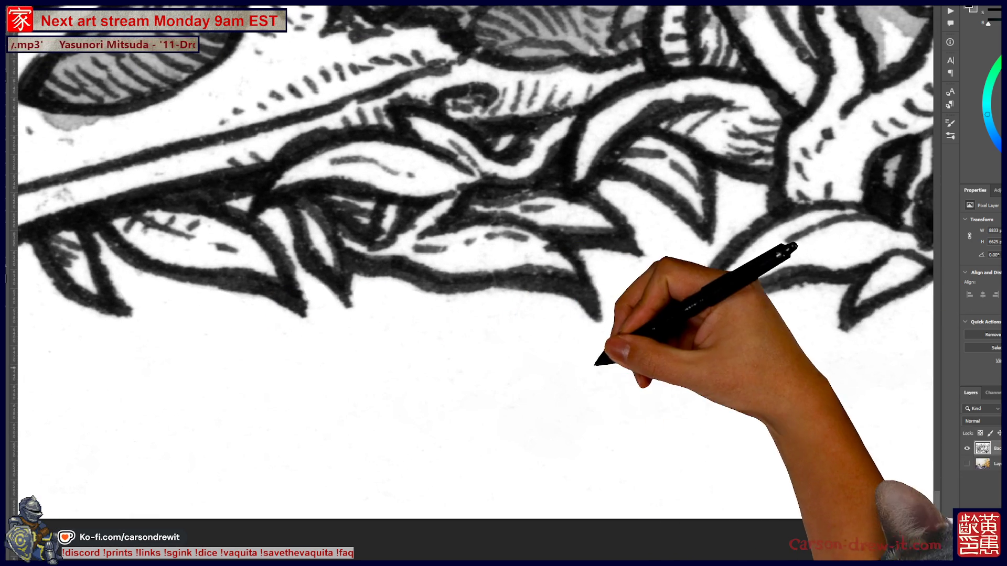
drag(846, 435, 326, 449)
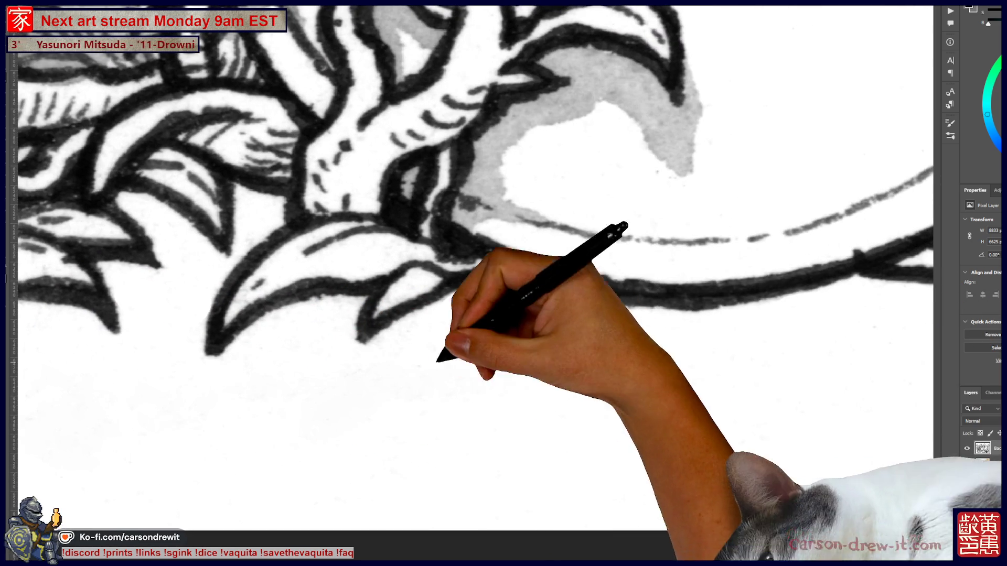
drag(741, 388, 695, 408)
scroll(543, 299, up, 2)
scroll(419, 367, down, 3)
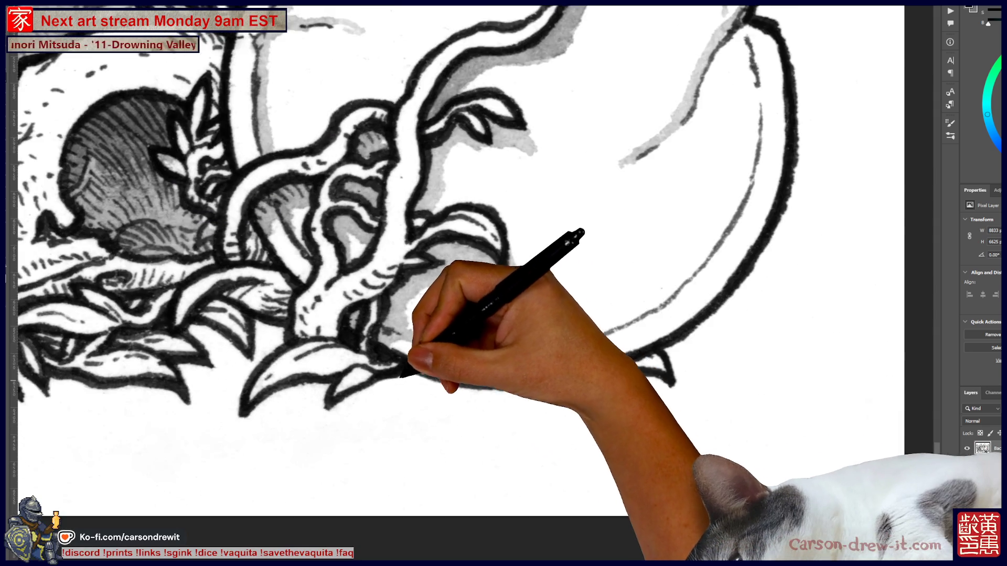
scroll(441, 395, up, 2)
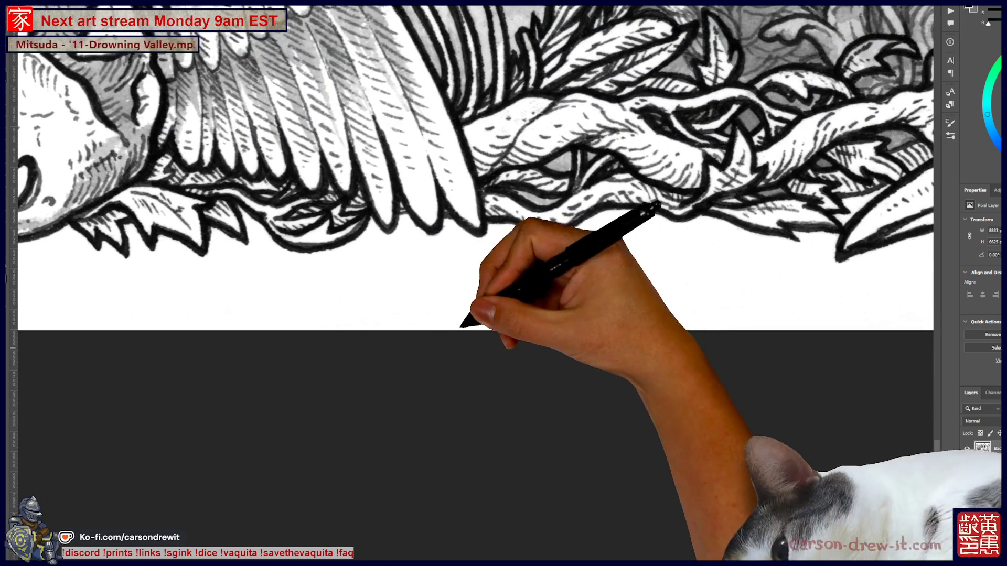
scroll(488, 270, up, 2)
scroll(355, 342, up, 2)
scroll(238, 340, up, 1)
scroll(472, 237, down, 2)
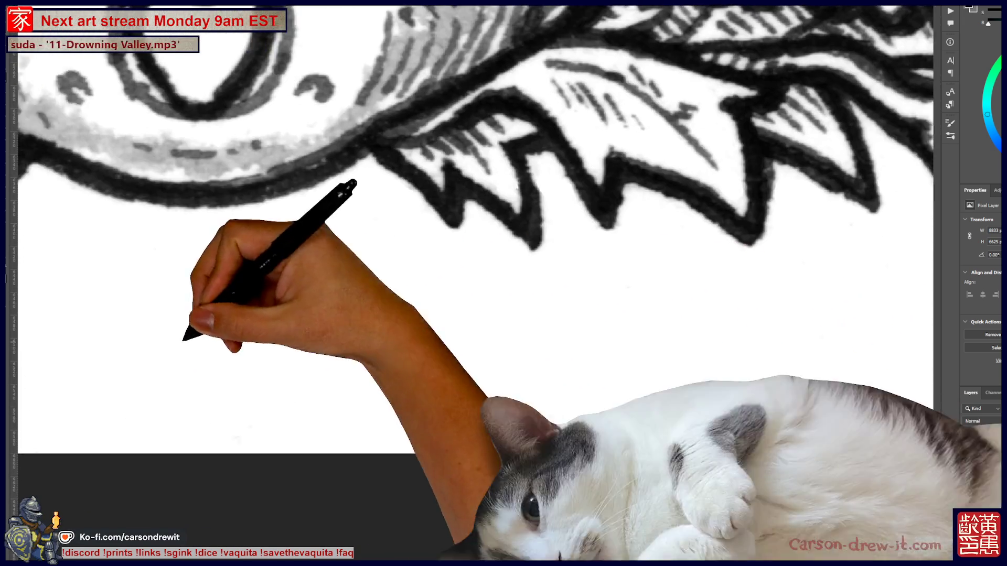
scroll(472, 236, up, 2)
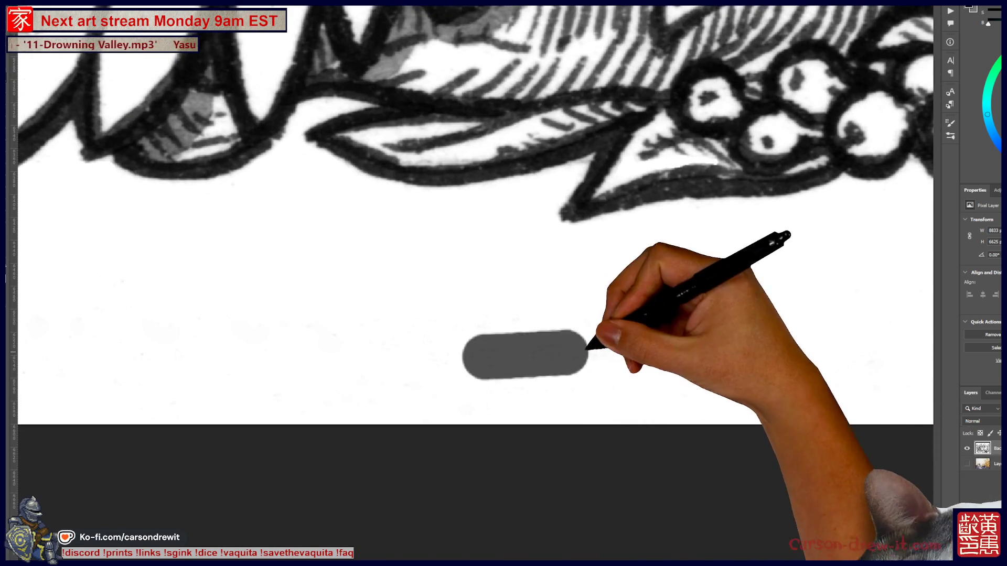
mouse_move(787, 360)
mouse_down()
mouse_move(542, 411)
mouse_move(483, 382)
mouse_move(630, 438)
mouse_up()
mouse_move(250, 407)
mouse_down()
mouse_move(332, 354)
mouse_move(449, 333)
mouse_move(344, 331)
mouse_move(558, 317)
mouse_move(315, 303)
mouse_move(251, 258)
mouse_move(493, 310)
mouse_up()
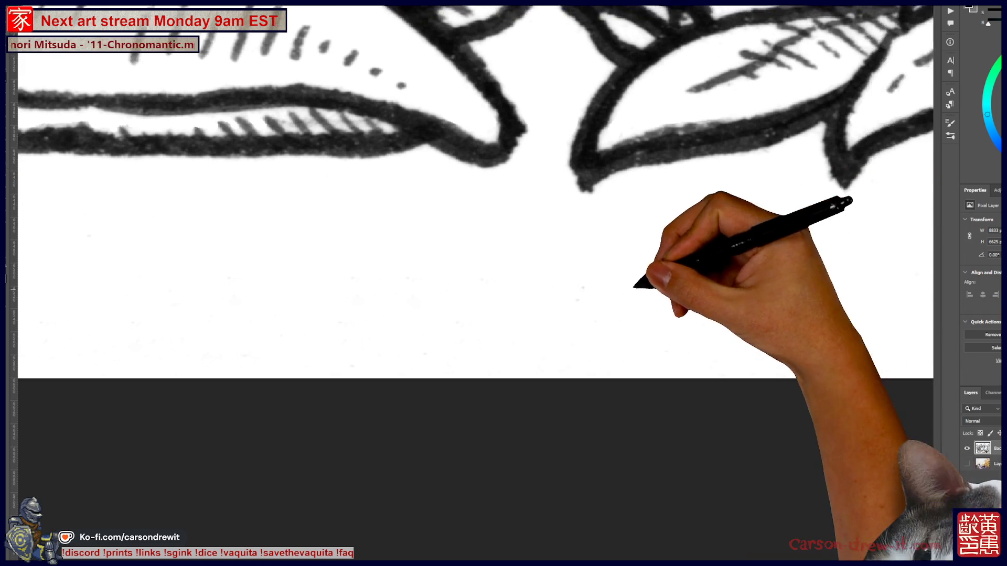
drag(640, 285, 495, 281)
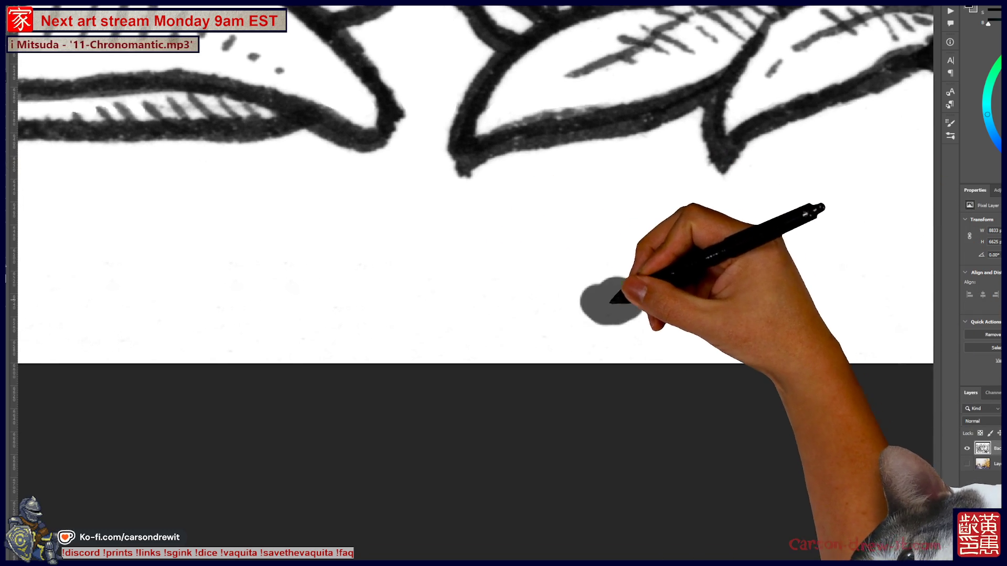
drag(674, 304, 435, 309)
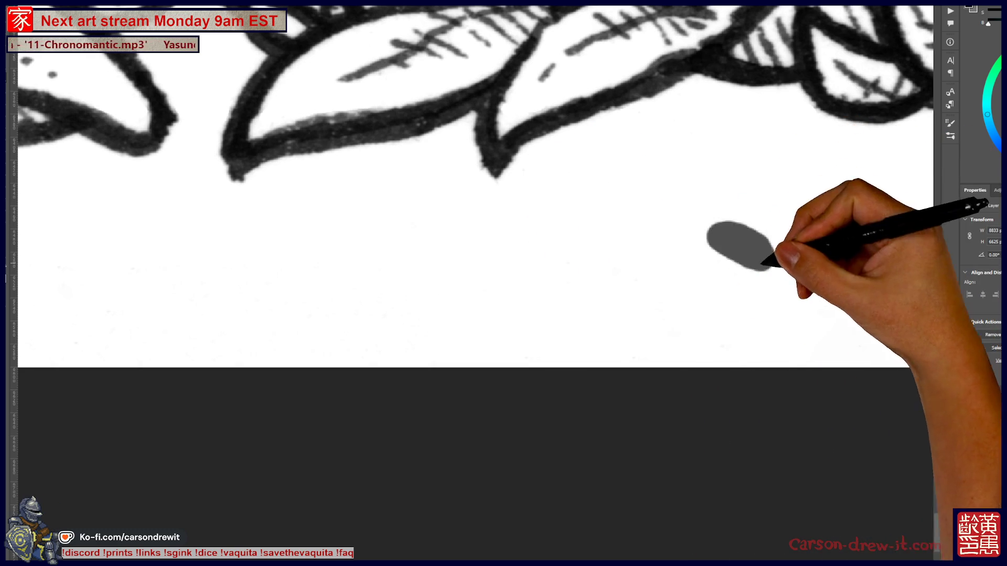
drag(495, 318, 642, 361)
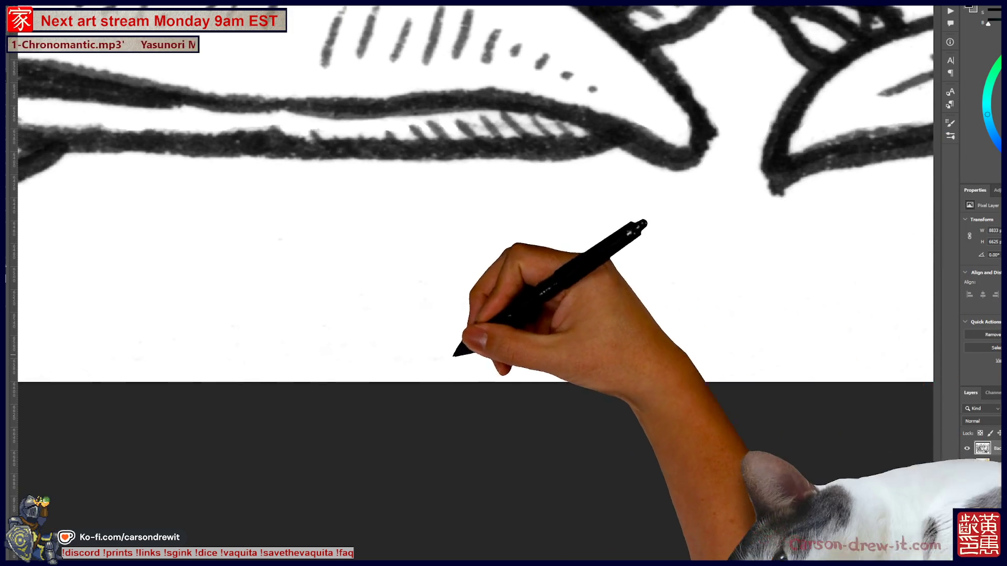
drag(504, 349, 652, 342)
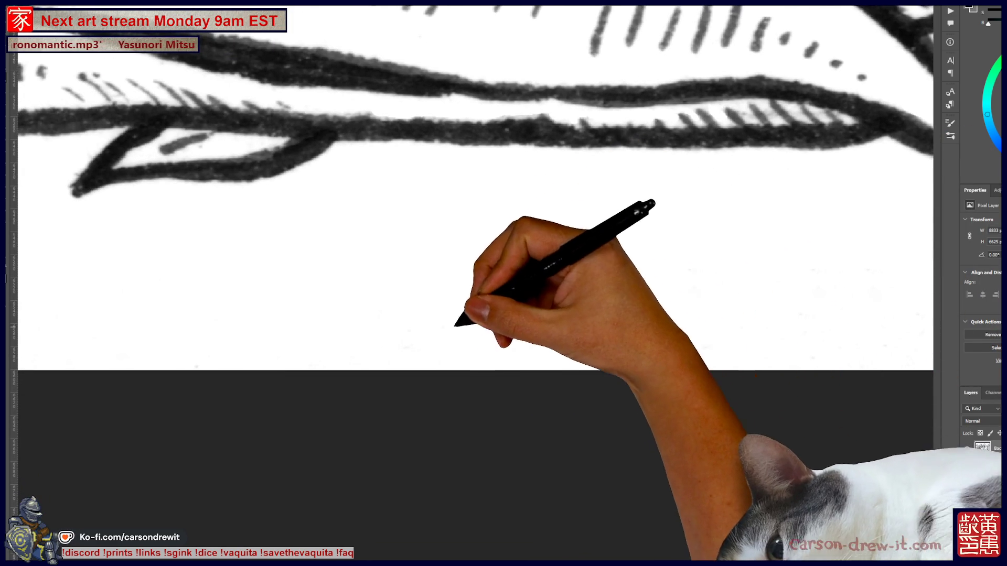
drag(459, 324, 751, 355)
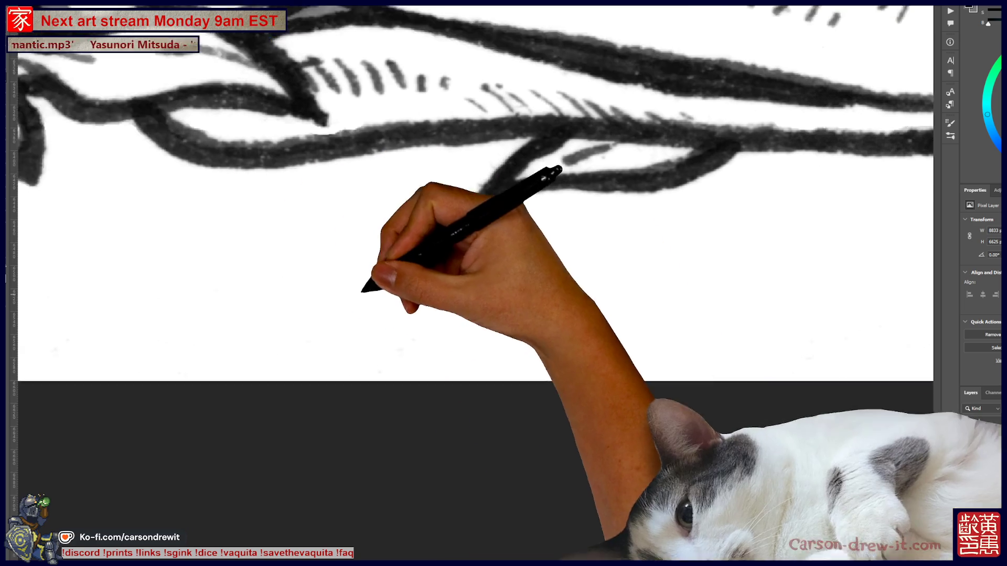
drag(364, 288, 432, 243)
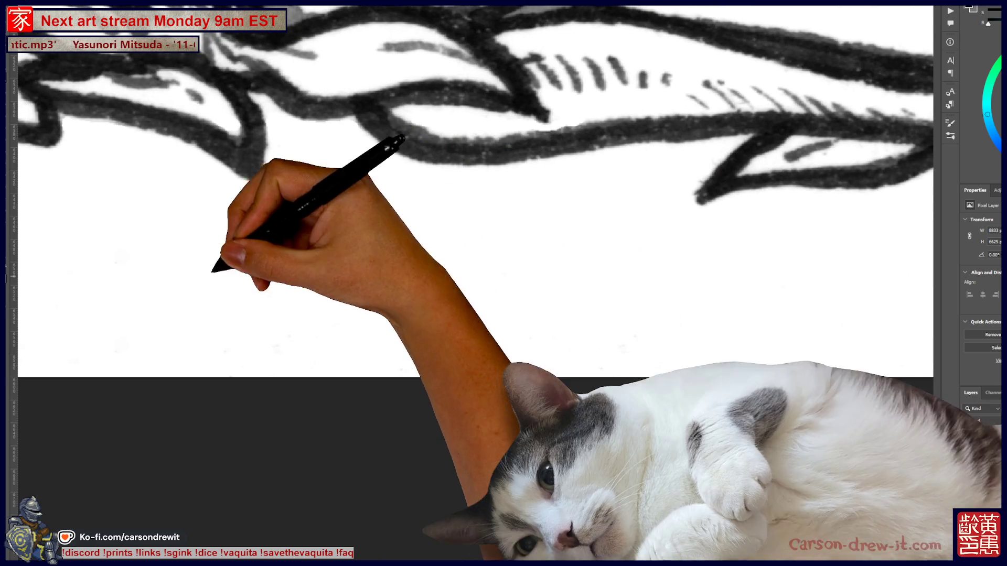
drag(213, 358, 580, 299)
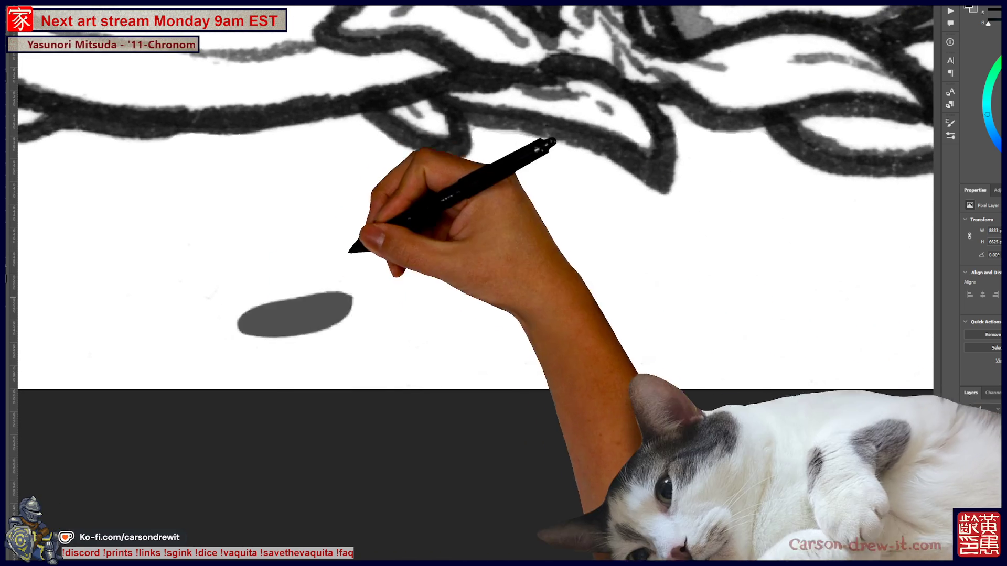
drag(213, 309, 720, 304)
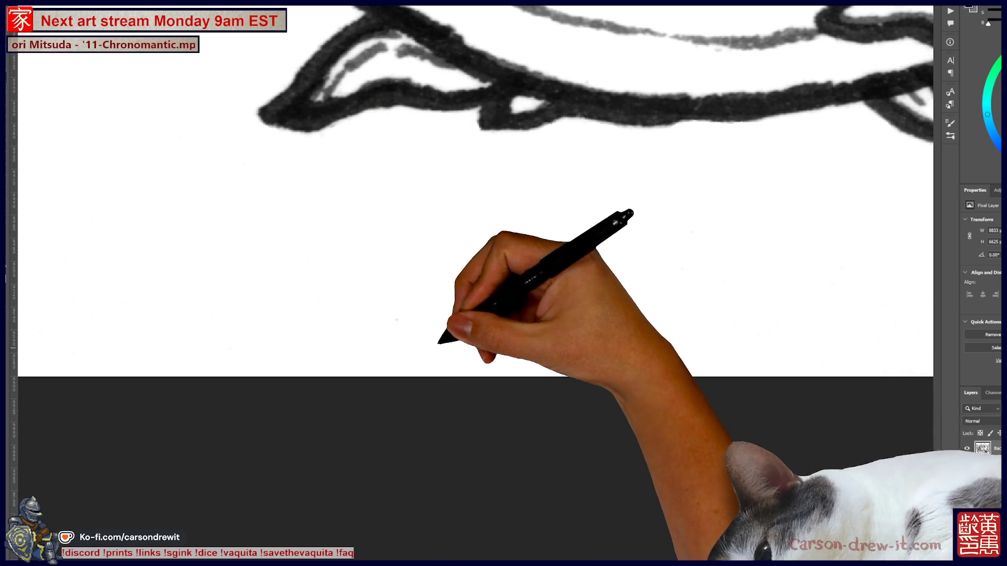
drag(465, 342, 600, 411)
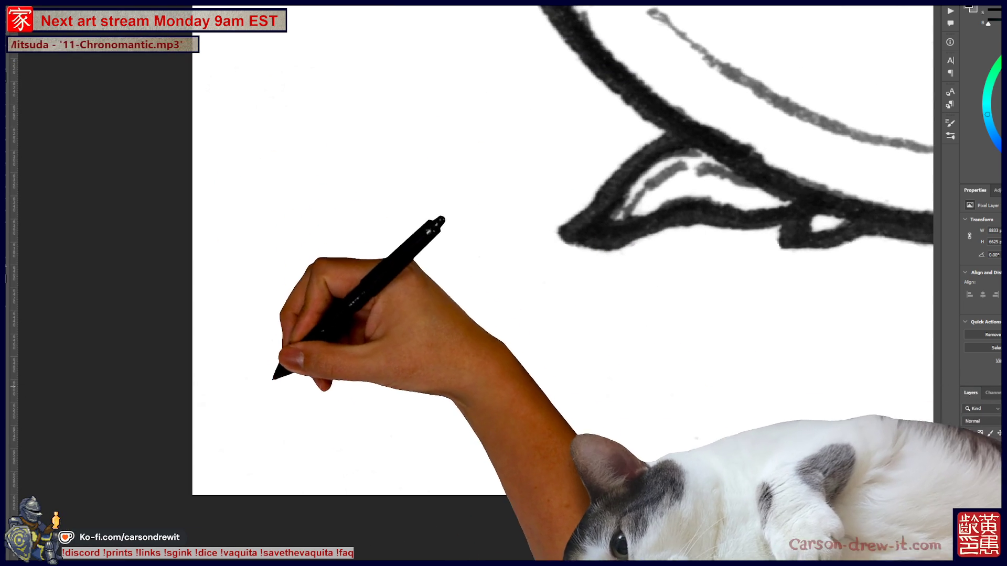
drag(229, 438, 277, 441)
key(ctrl+z)
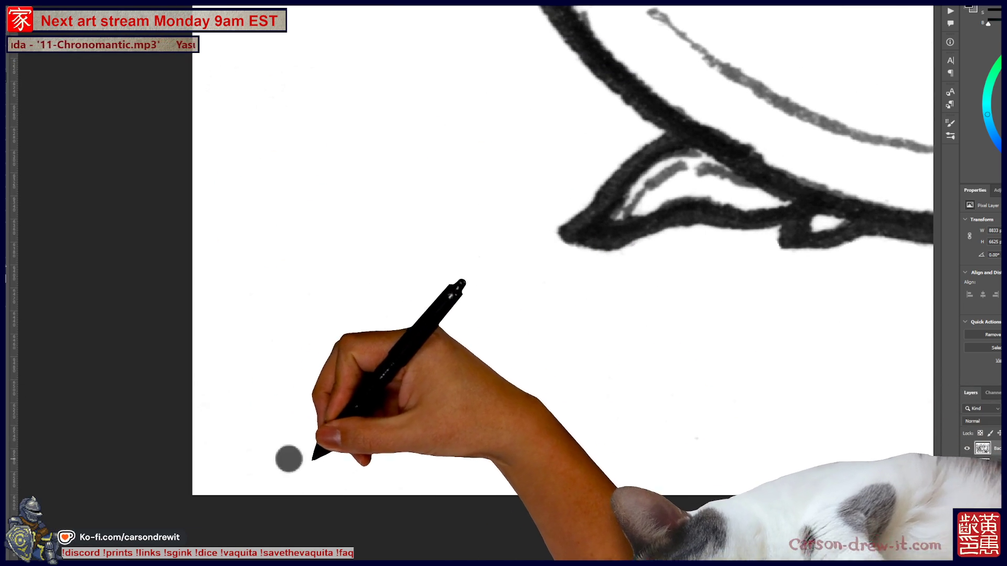
mouse_move(304, 315)
mouse_down()
mouse_move(356, 519)
mouse_move(338, 231)
mouse_up()
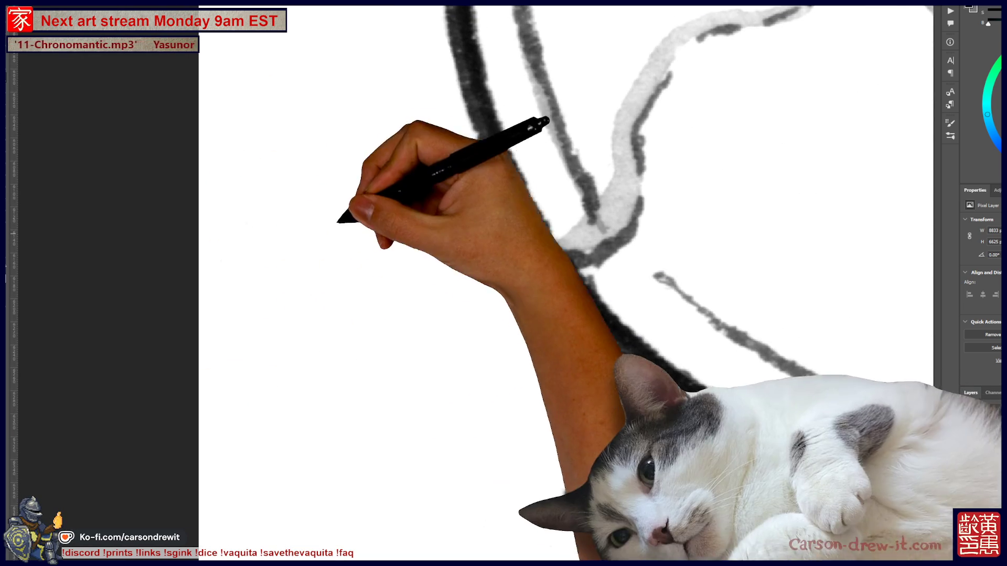
drag(268, 153, 339, 180)
key(ctrl+z)
drag(434, 330, 498, 393)
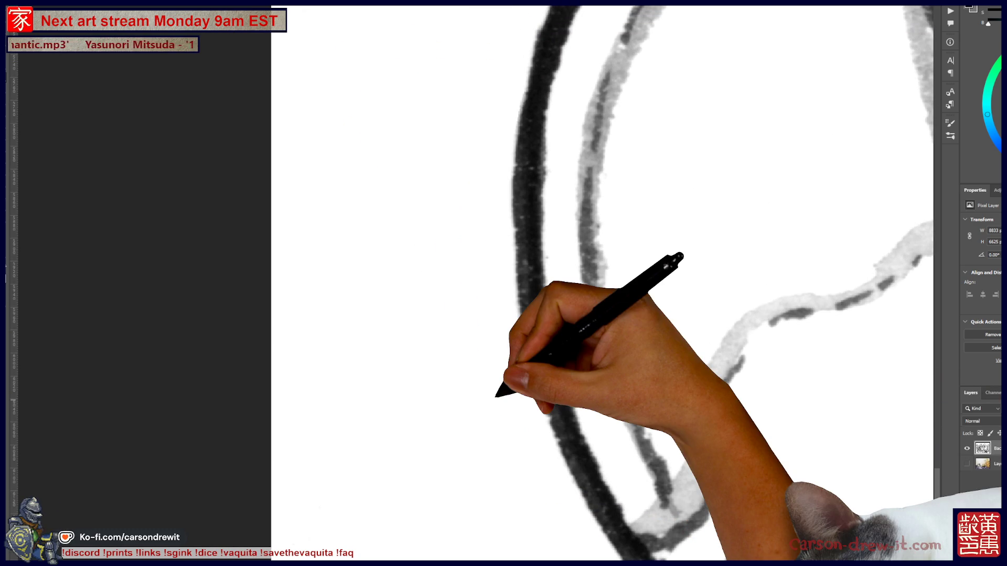
mouse_move(630, 218)
mouse_down()
mouse_move(566, 325)
mouse_move(563, 467)
mouse_up()
scroll(561, 465, up, 1)
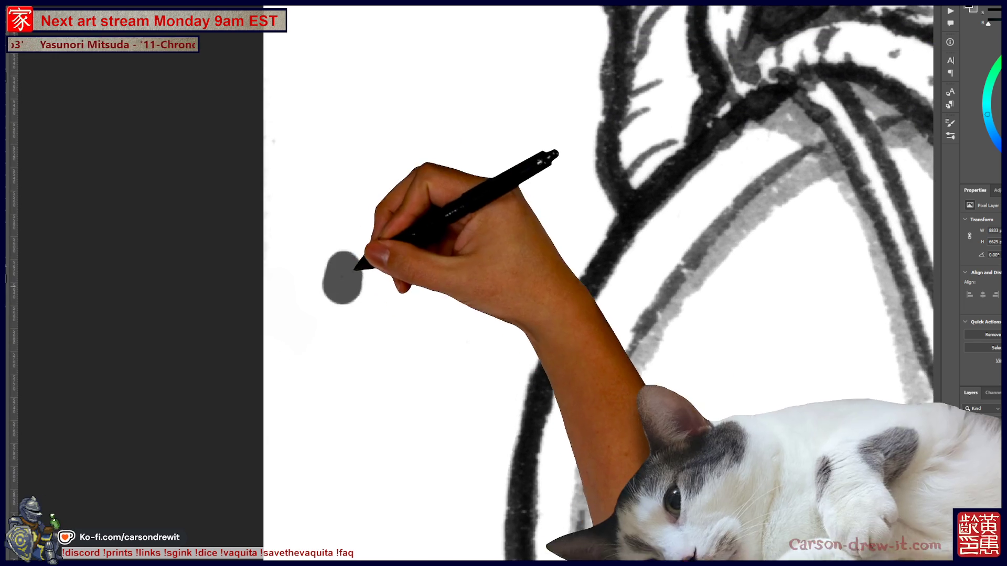
key(ctrl+minus)
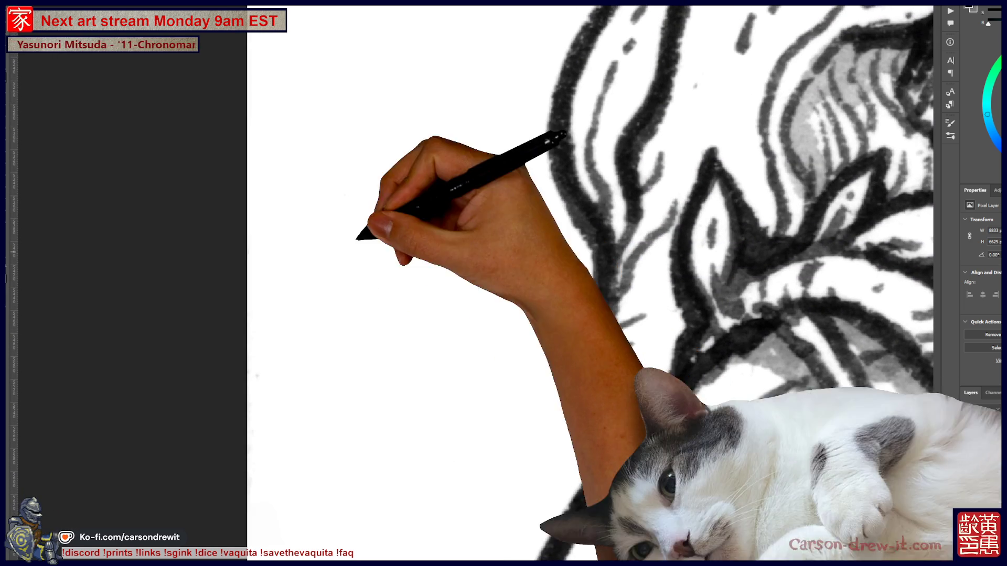
drag(412, 247, 386, 477)
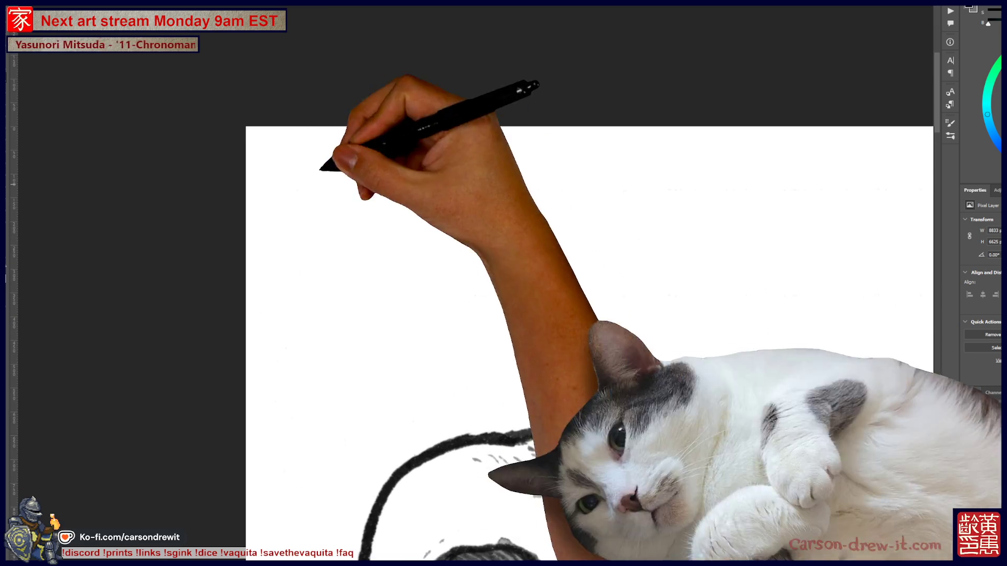
drag(566, 200, 724, 276)
key(ctrl+z)
drag(586, 280, 652, 321)
key(ctrl+z)
drag(652, 243, 753, 281)
key(ctrl+z)
drag(662, 385, 759, 318)
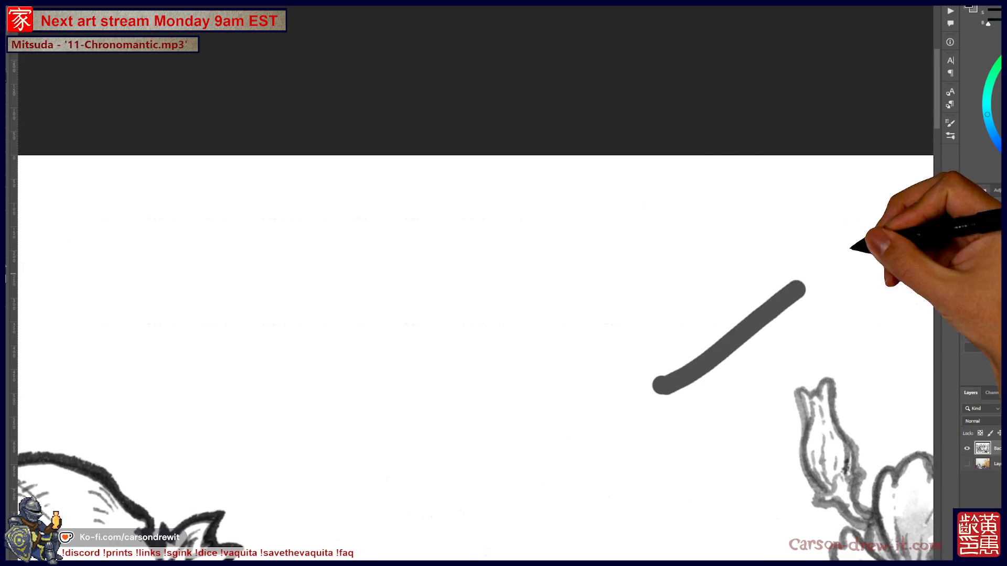
key(ctrl+z)
drag(488, 289, 743, 269)
key(ctrl+z)
drag(703, 353, 831, 299)
key(ctrl+z)
drag(533, 345, 693, 300)
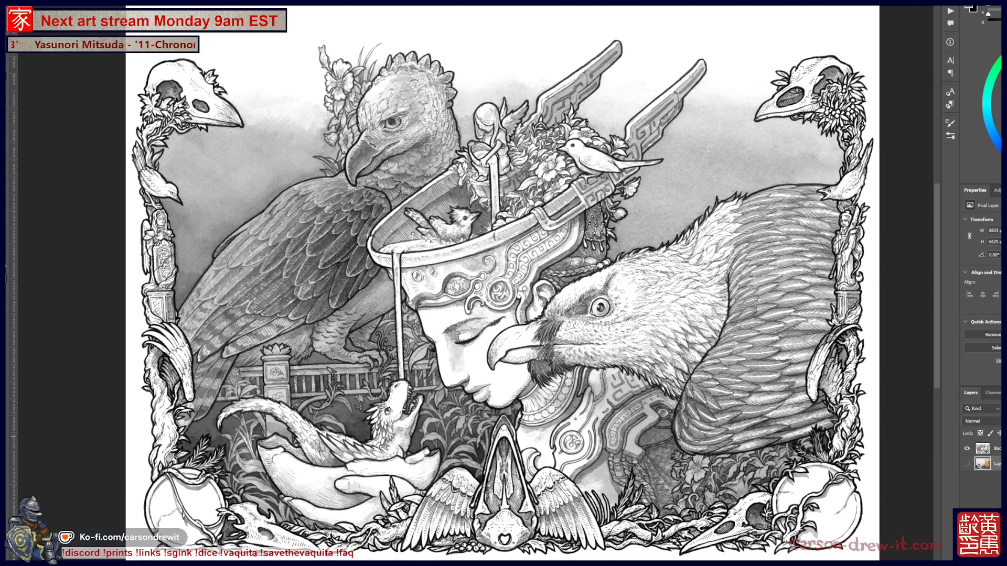
Step: Flatten the illustration so the Layers panel holds a single layer
key(Delete)
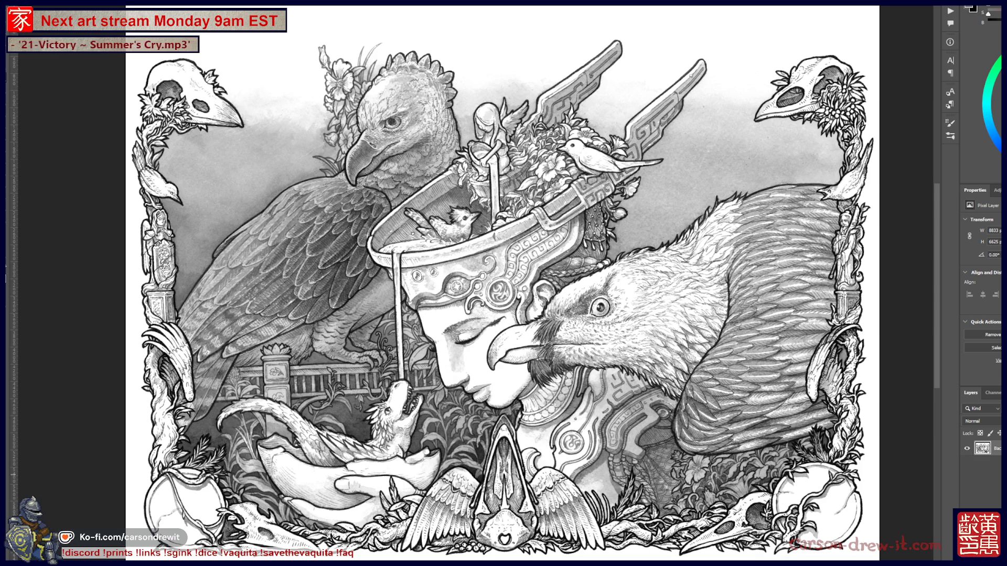
Step: Save the bird-and-woman illustration as an uncompressed TIFF and close the other open artwork
key(ctrl+s)
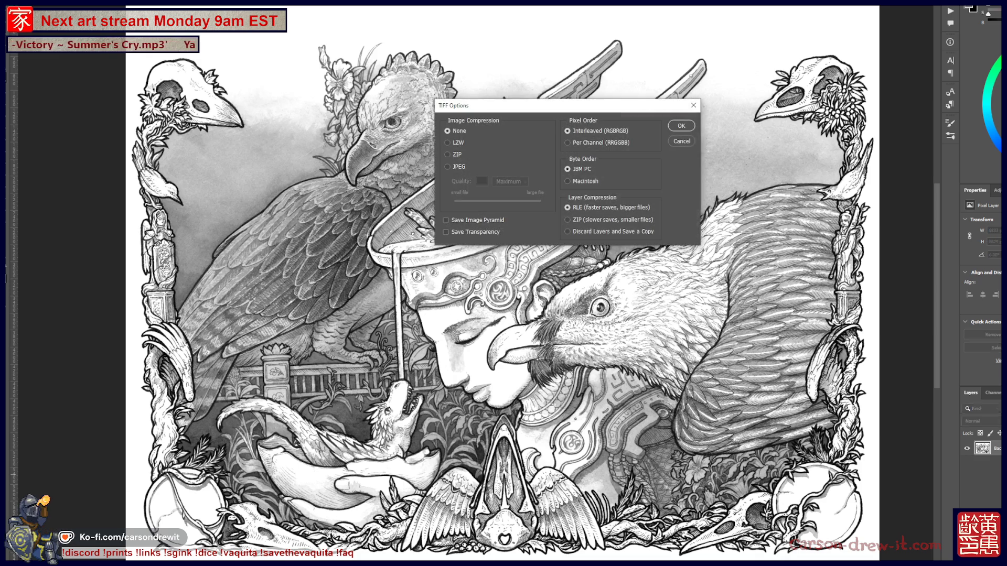
click(679, 126)
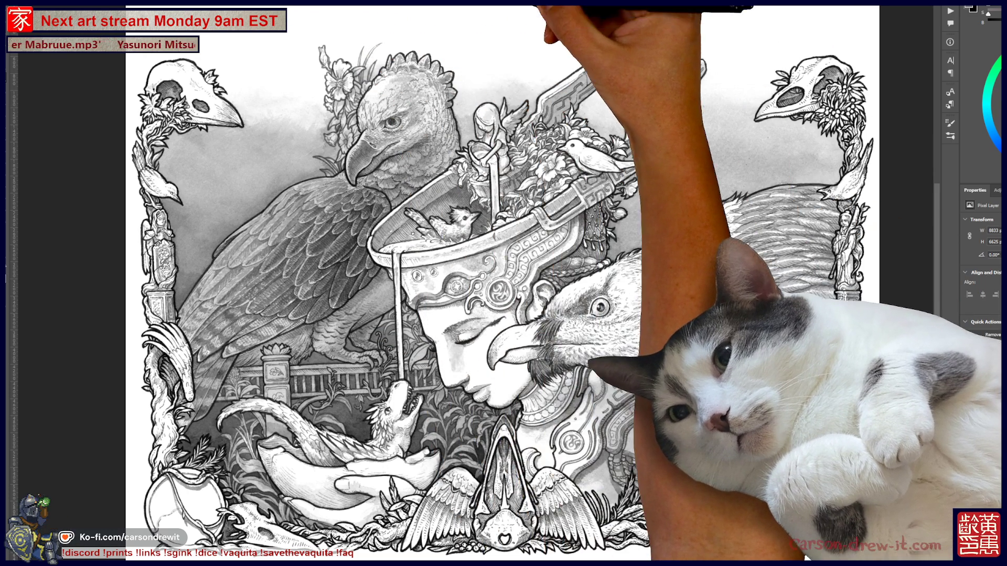
scroll(355, 283, down, 1)
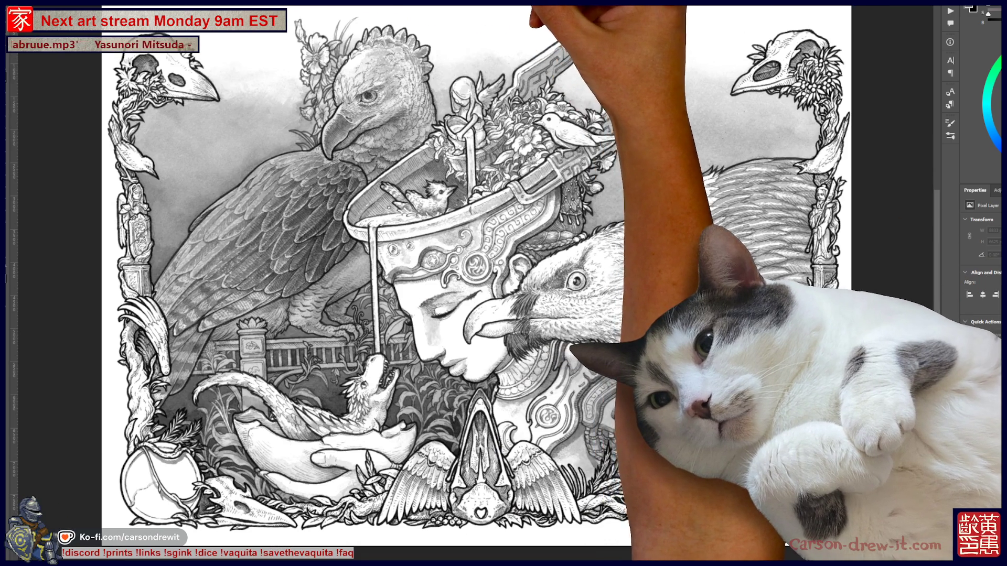
key(ctrl+Tab)
key(ctrl+w)
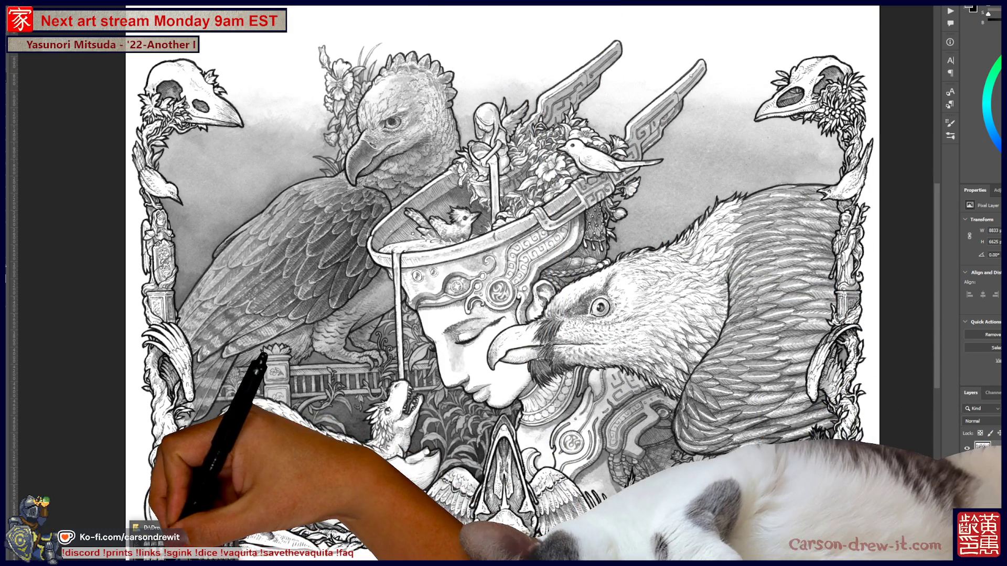
Step: Open the landscape scan from D:\Dropbox\Sketches\Scans and bring it forward in Photoshop
click(149, 555)
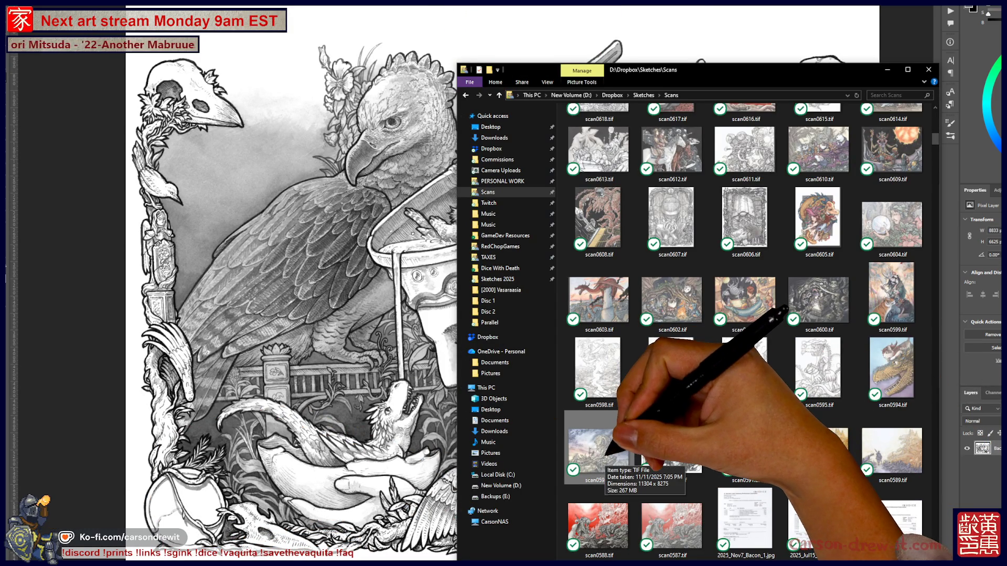
key(alt+F4)
key(ctrl+Tab)
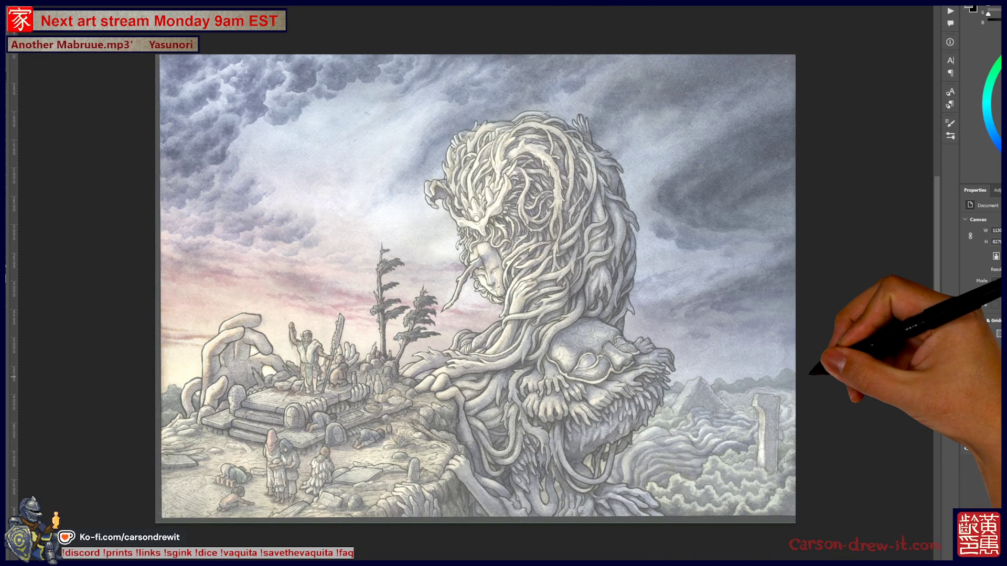
Step: In the Camera Raw Filter, deepen the painting's blacks and shadows and shift to a custom white balance
key(ctrl+shift+a)
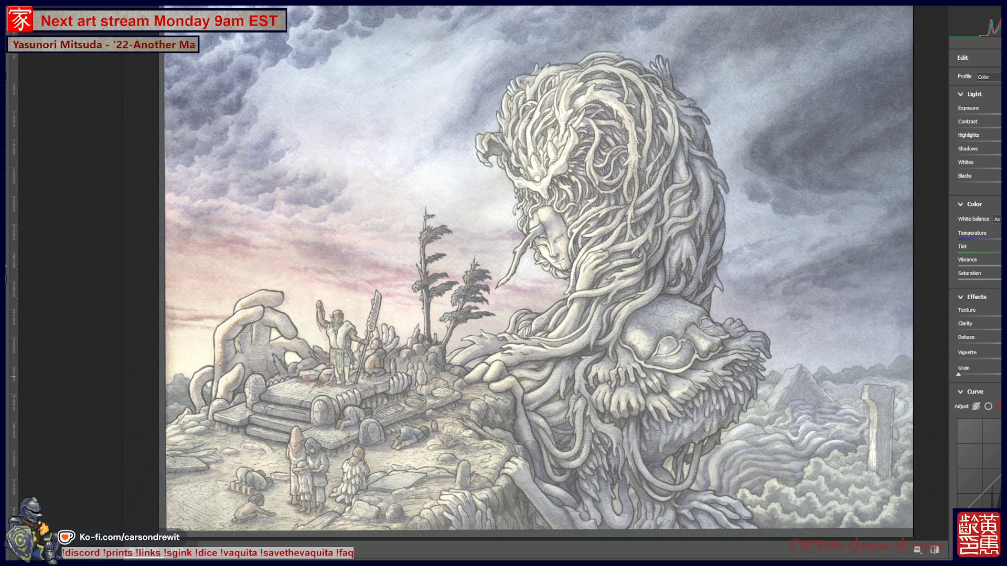
drag(996, 176, 979, 179)
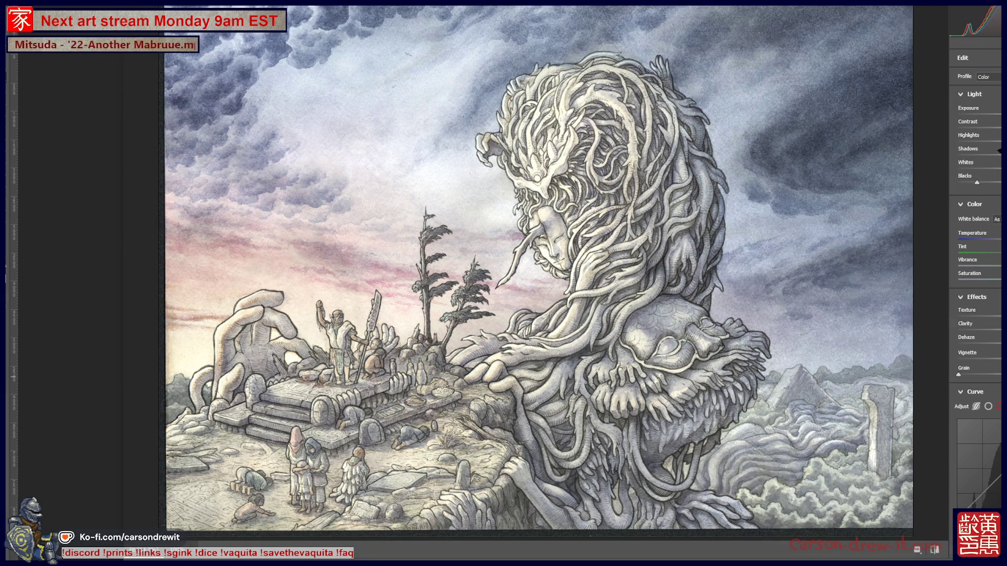
drag(999, 155, 986, 156)
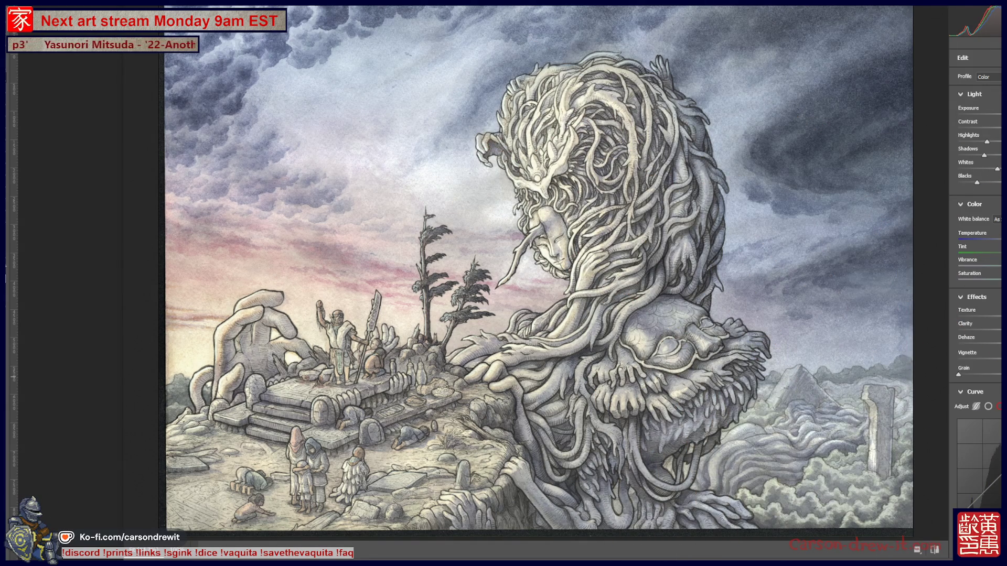
drag(976, 182, 974, 182)
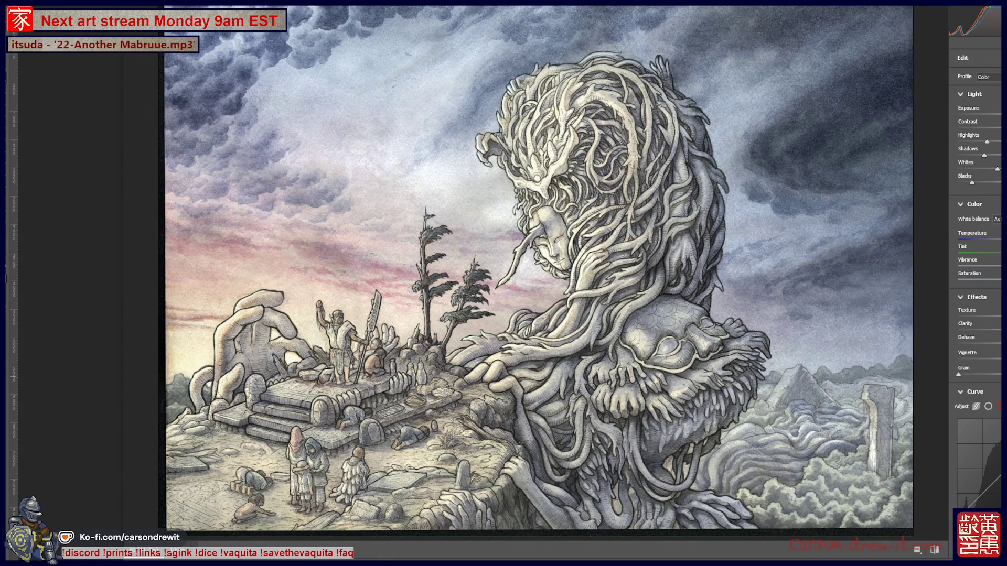
drag(999, 233, 1003, 234)
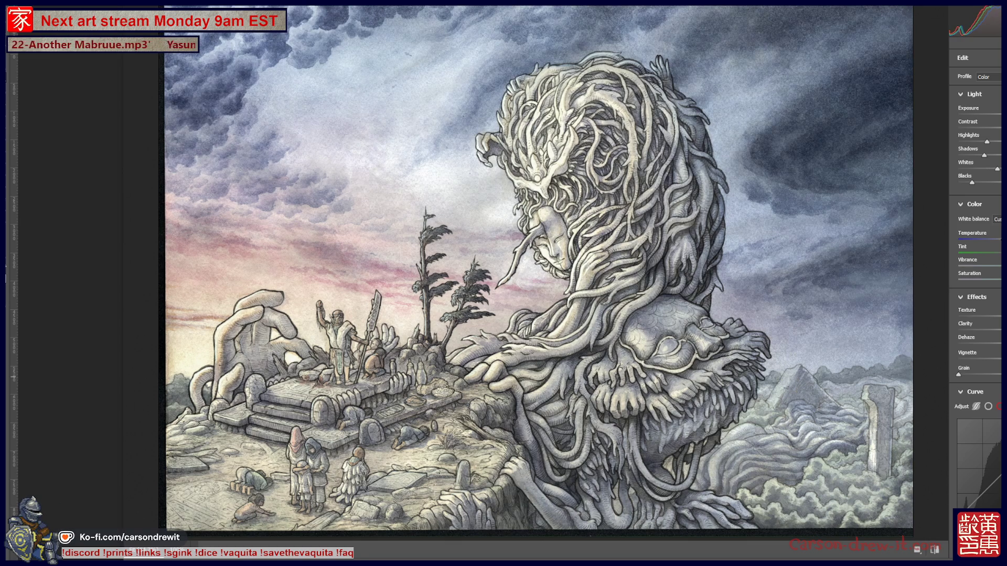
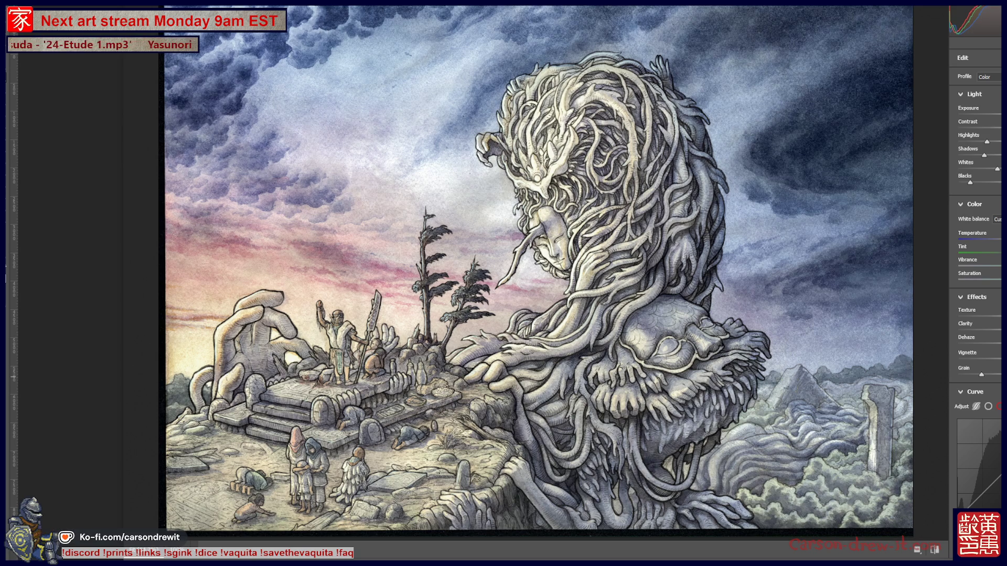
scroll(975, 315, down, 5)
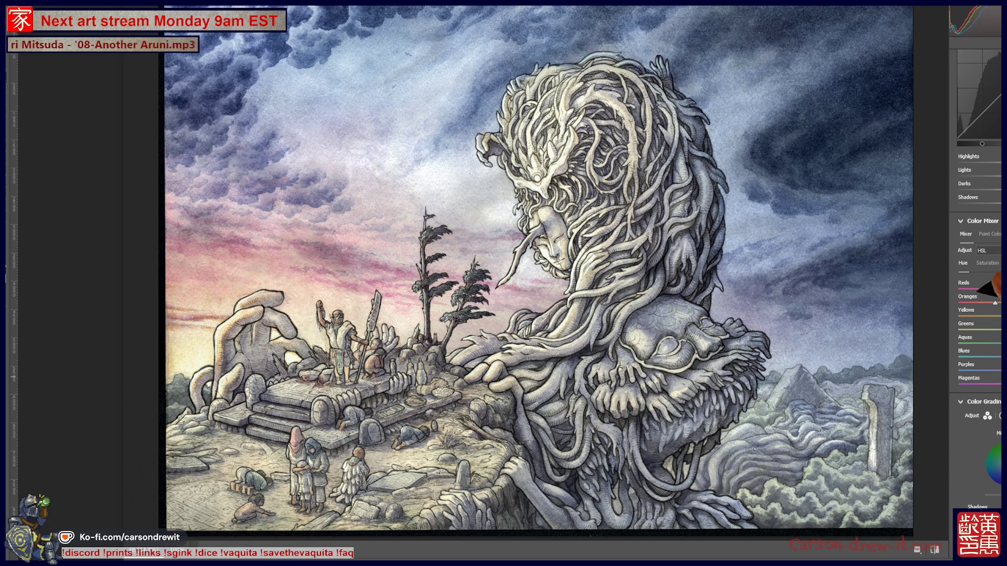
Step: Nudge the Yellows hue slider slightly to the right in the HSL Color Mixer
drag(975, 311, 984, 311)
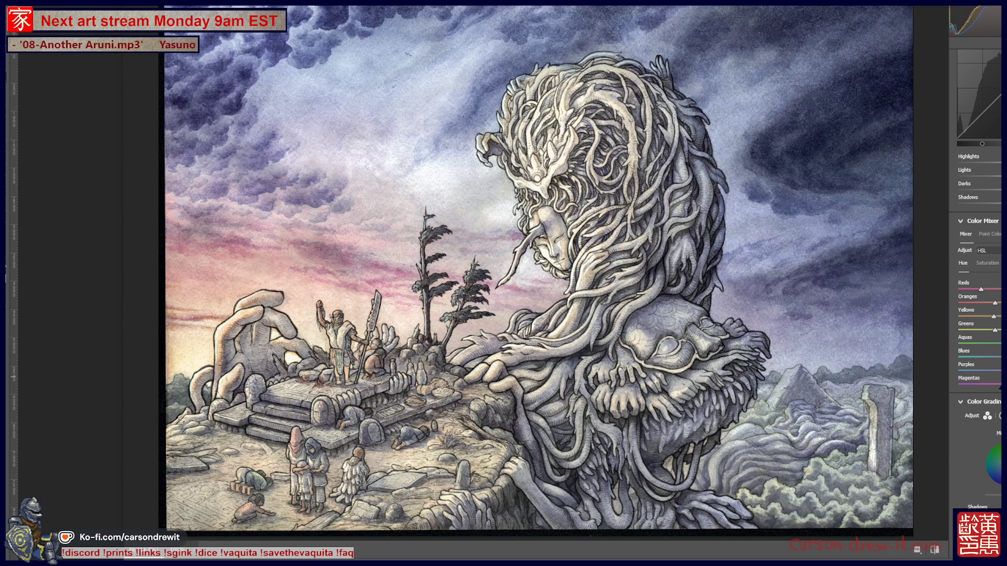
scroll(993, 315, up, 2)
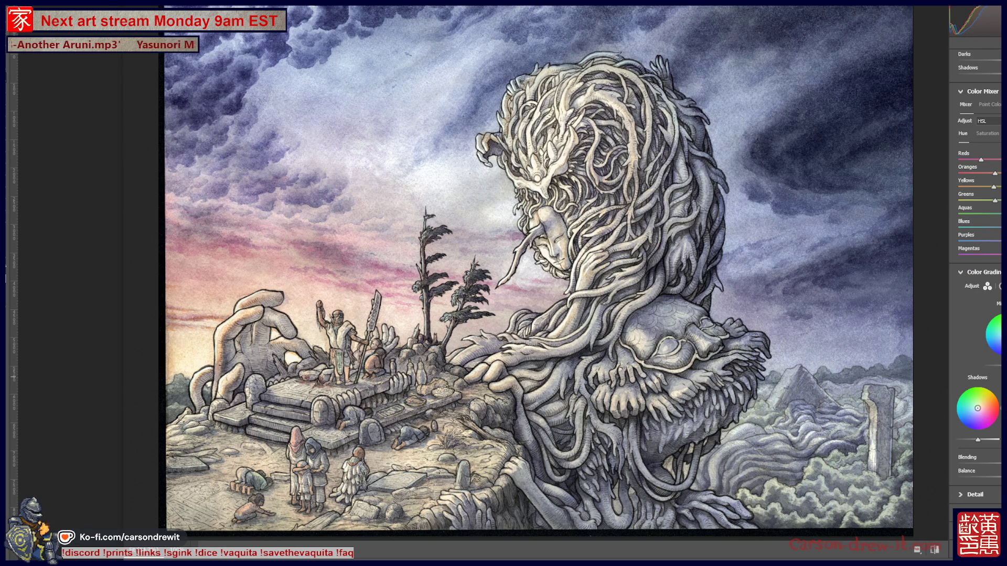
scroll(993, 315, up, 2)
scroll(979, 316, down, 2)
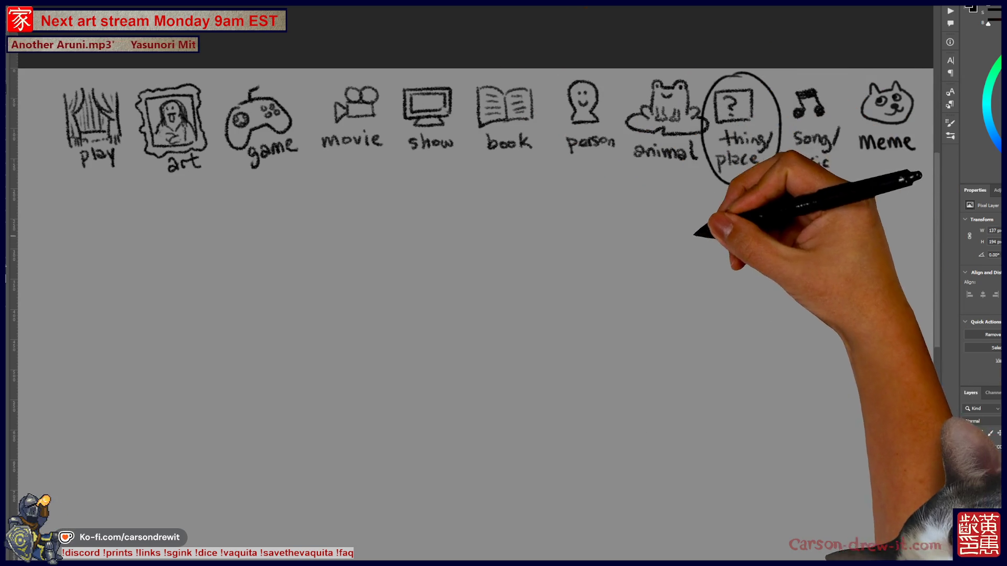
Step: Draw two word blanks under the categories and outline a rectangular board below them
drag(697, 225, 622, 184)
drag(443, 185, 649, 188)
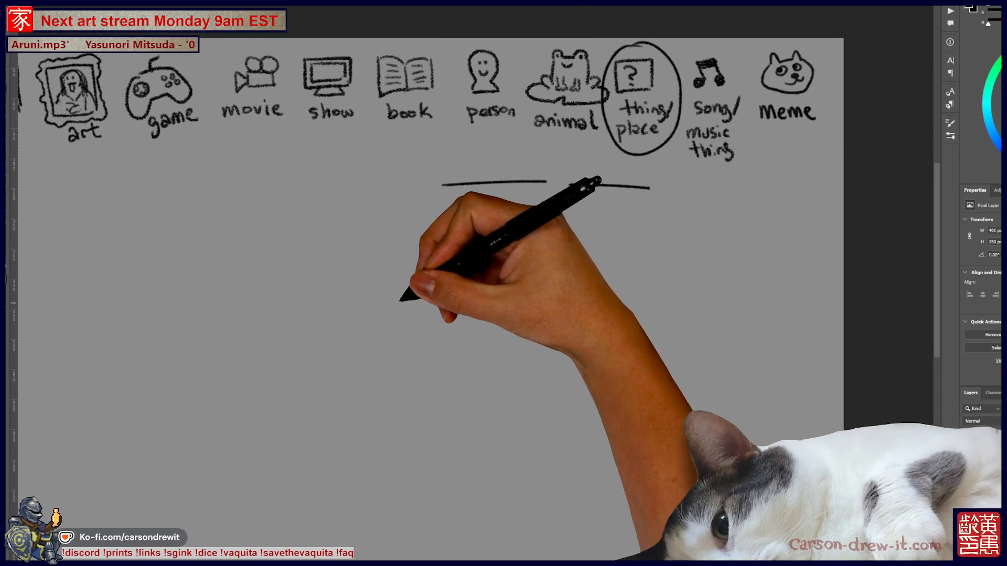
mouse_move(304, 333)
mouse_down()
mouse_move(472, 259)
mouse_move(612, 273)
mouse_up()
mouse_move(293, 350)
mouse_down()
mouse_move(521, 390)
mouse_move(648, 276)
mouse_up()
Step: Fill the board with rows of small circles as the clue drawing
drag(421, 272, 599, 278)
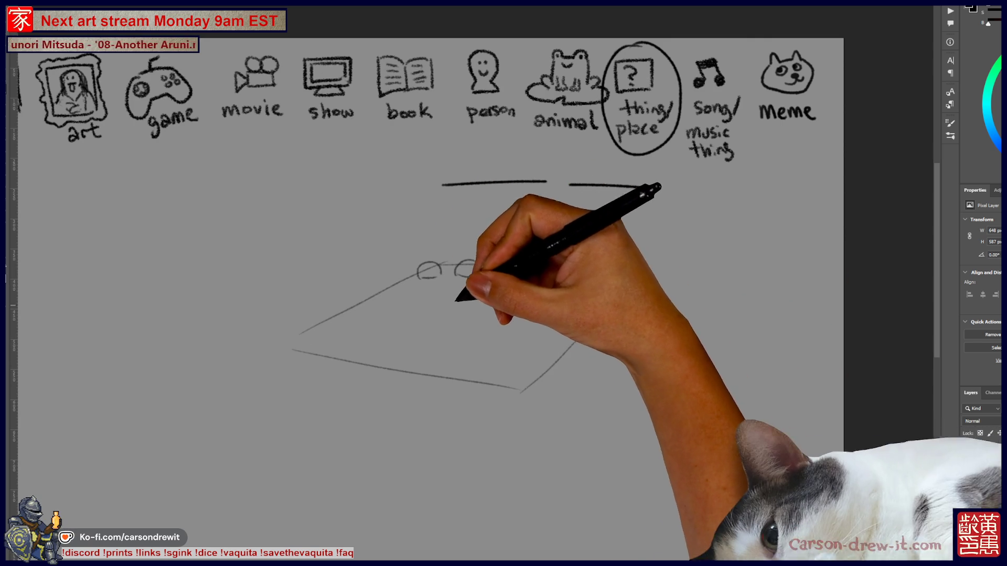
mouse_move(400, 286)
mouse_down()
mouse_move(453, 292)
mouse_move(472, 271)
mouse_up()
mouse_move(480, 294)
mouse_down()
mouse_move(491, 298)
mouse_move(509, 274)
mouse_move(546, 291)
mouse_move(580, 285)
mouse_up()
drag(354, 305, 490, 319)
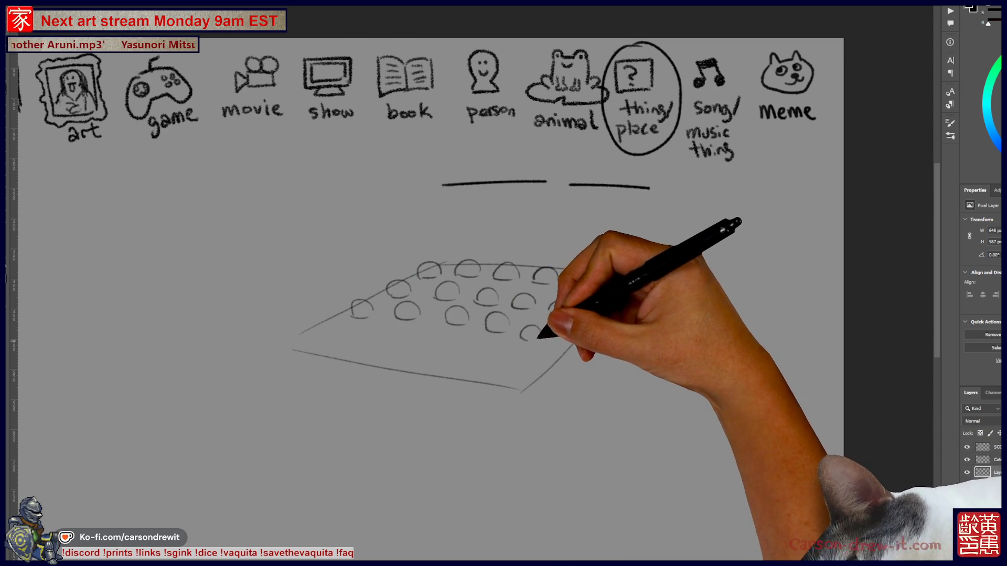
drag(321, 326, 463, 342)
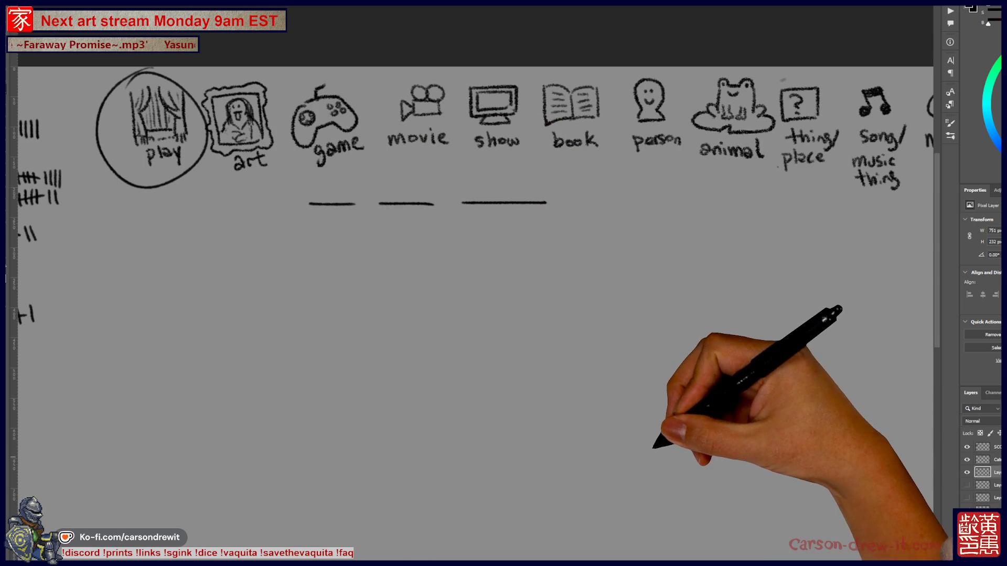
scroll(503, 284, up, 2)
Step: Sketch a standing girl with hair, dress and legs holding a sheet of paper
drag(472, 236, 565, 296)
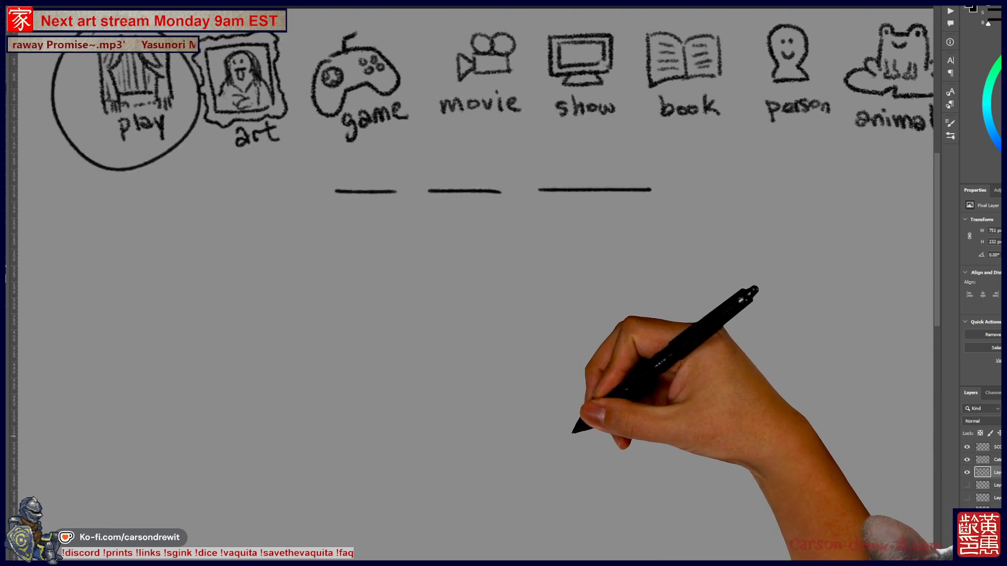
scroll(472, 268, down, 1)
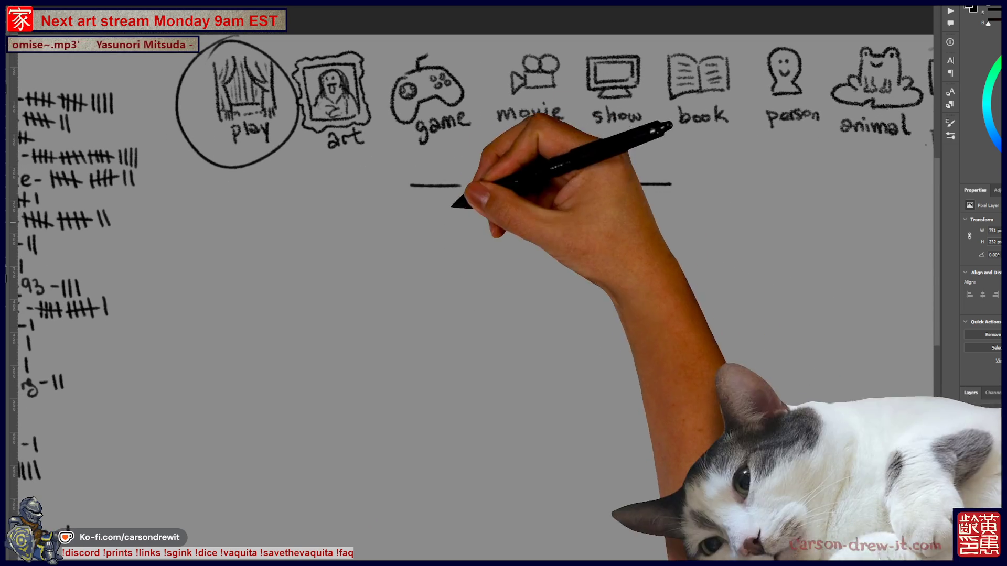
mouse_move(512, 314)
mouse_down()
mouse_move(540, 342)
mouse_move(589, 349)
mouse_up()
drag(573, 298, 604, 285)
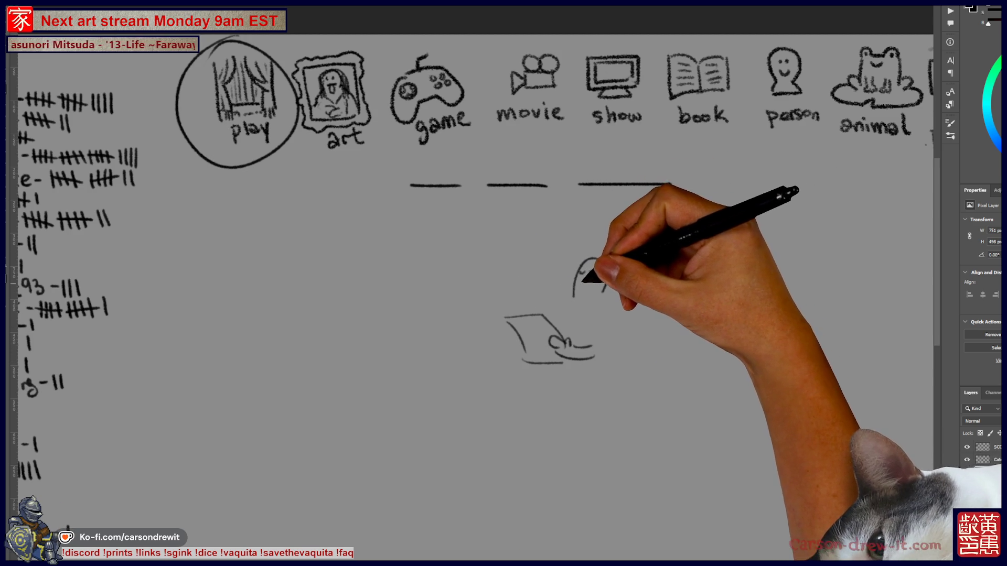
mouse_move(585, 277)
mouse_down()
mouse_move(621, 296)
mouse_move(549, 303)
mouse_move(558, 299)
mouse_up()
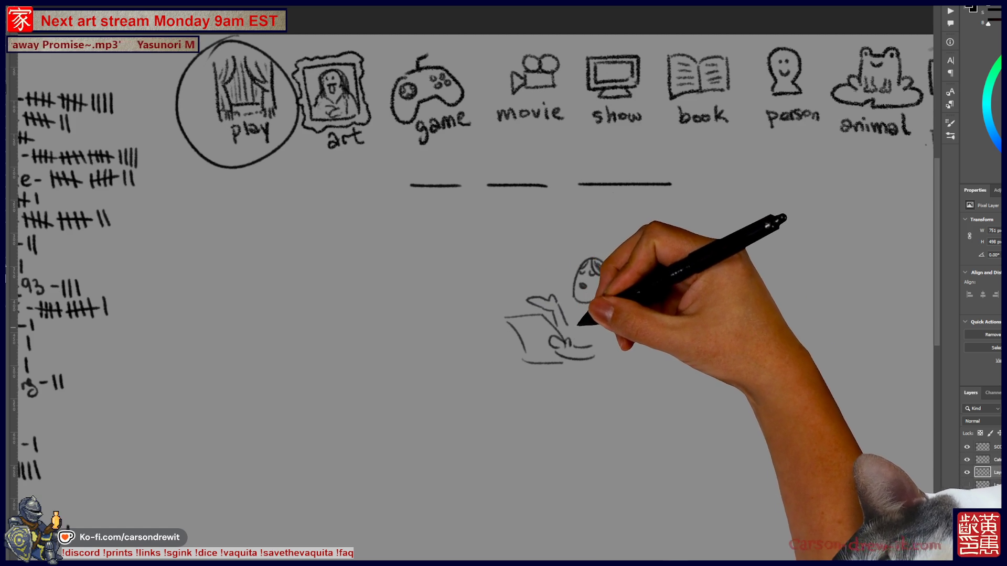
mouse_move(596, 263)
mouse_down()
mouse_move(615, 301)
mouse_move(563, 409)
mouse_move(614, 409)
mouse_up()
drag(614, 408, 612, 346)
mouse_move(568, 412)
mouse_down()
mouse_move(582, 445)
mouse_move(618, 453)
mouse_up()
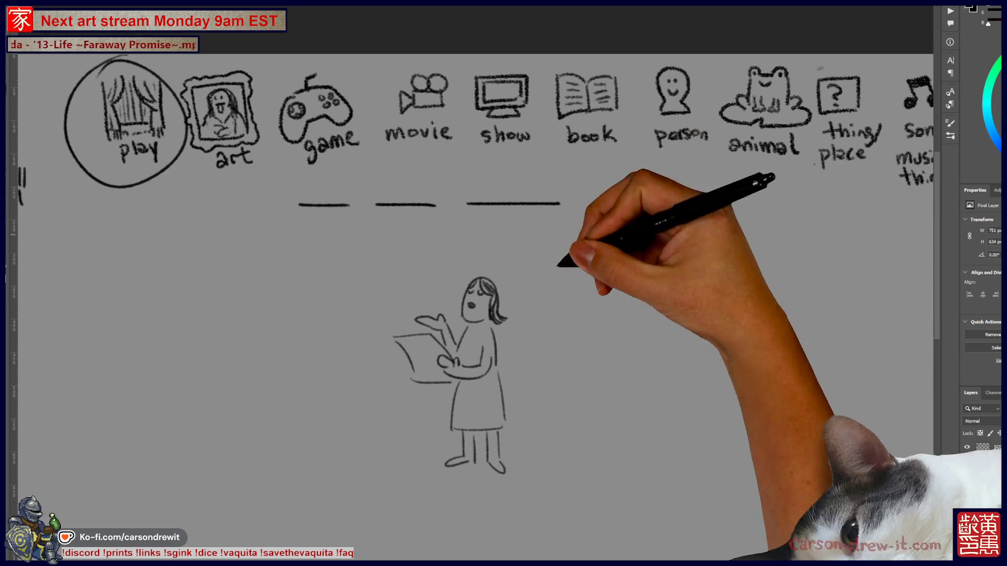
Step: Draw a second small figure to the girl's right and circle the middle blank with a trailing tail
mouse_move(653, 239)
mouse_down()
mouse_move(656, 266)
mouse_move(639, 253)
mouse_move(635, 282)
mouse_move(675, 276)
mouse_up()
click(646, 255)
click(657, 256)
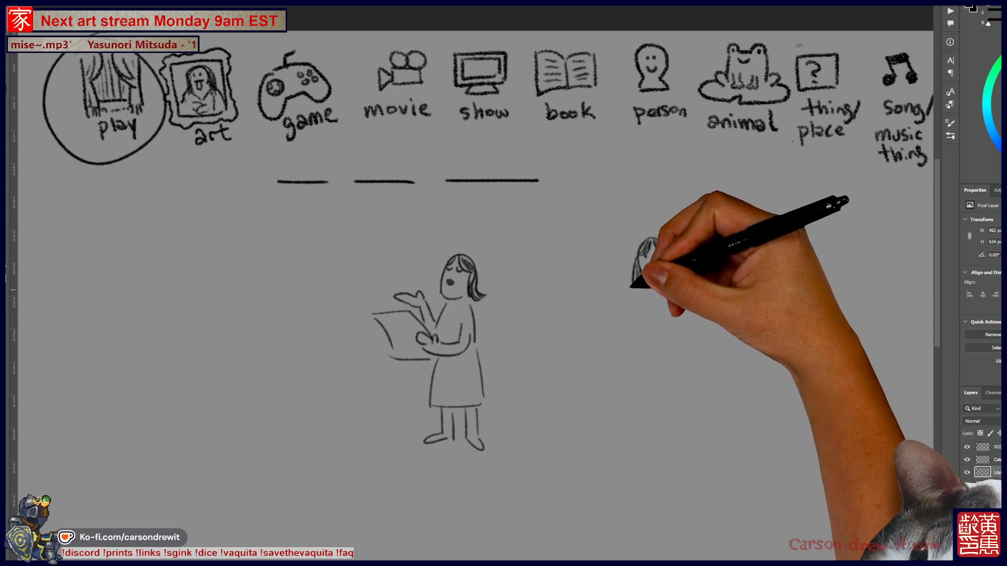
mouse_move(647, 271)
mouse_down()
mouse_move(656, 273)
mouse_move(623, 324)
mouse_up()
drag(675, 291, 697, 307)
mouse_move(628, 314)
mouse_down()
mouse_move(619, 340)
mouse_move(641, 394)
mouse_move(629, 409)
mouse_move(659, 370)
mouse_up()
mouse_move(678, 330)
mouse_down()
mouse_move(697, 394)
mouse_move(697, 326)
mouse_up()
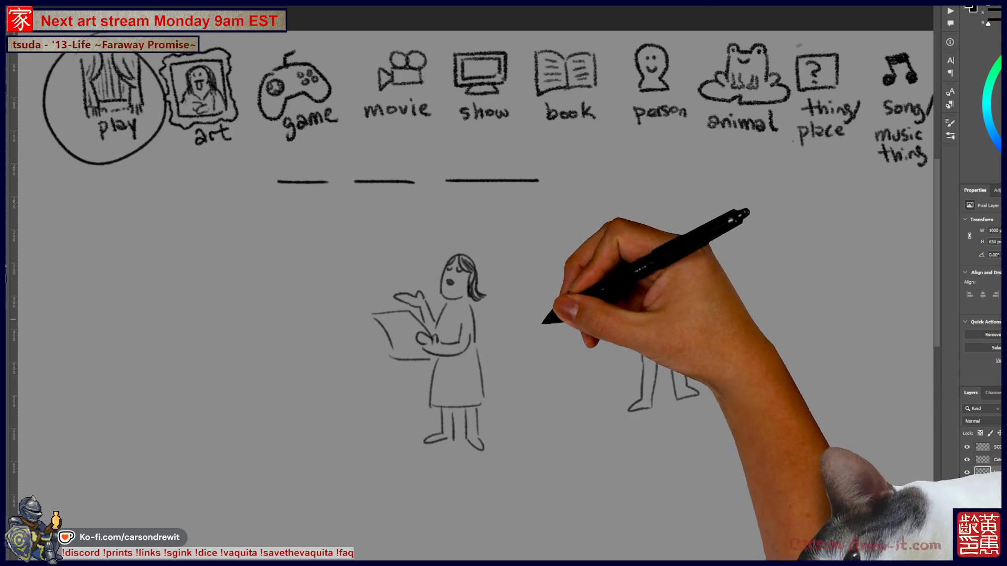
mouse_move(385, 142)
mouse_down()
mouse_move(345, 193)
mouse_move(433, 207)
mouse_move(481, 181)
mouse_move(573, 314)
mouse_move(630, 358)
mouse_up()
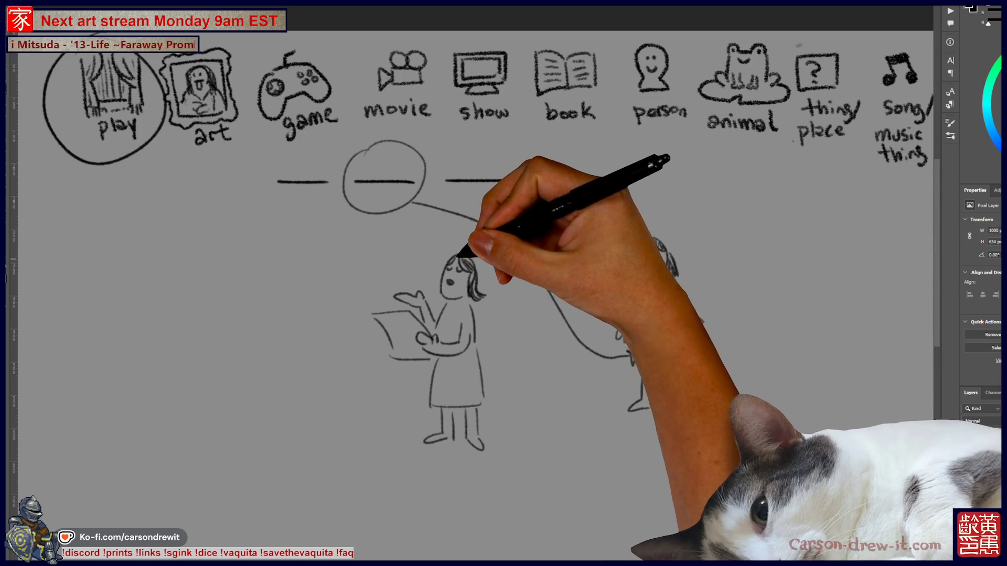
Step: Add a speech bubble of text lines beside the girl, connected from the circled blank
drag(431, 269, 423, 239)
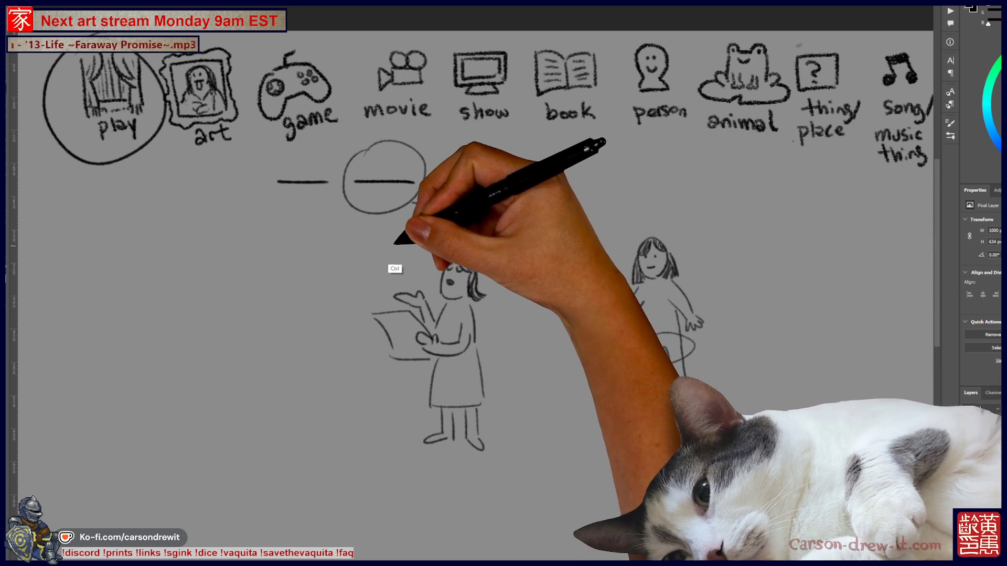
mouse_move(361, 234)
mouse_down()
mouse_move(353, 258)
mouse_move(431, 236)
mouse_up()
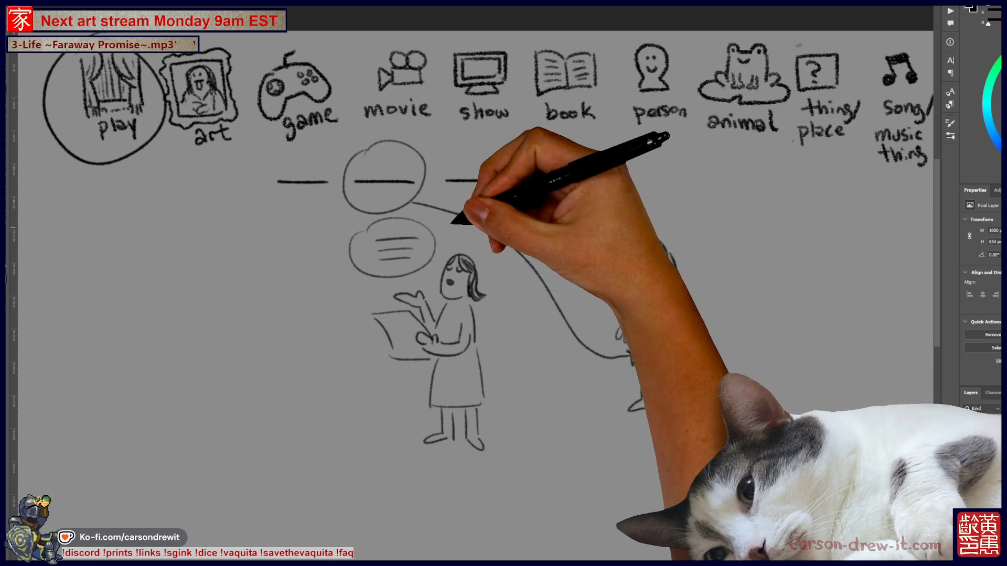
drag(413, 203, 630, 358)
drag(445, 181, 472, 182)
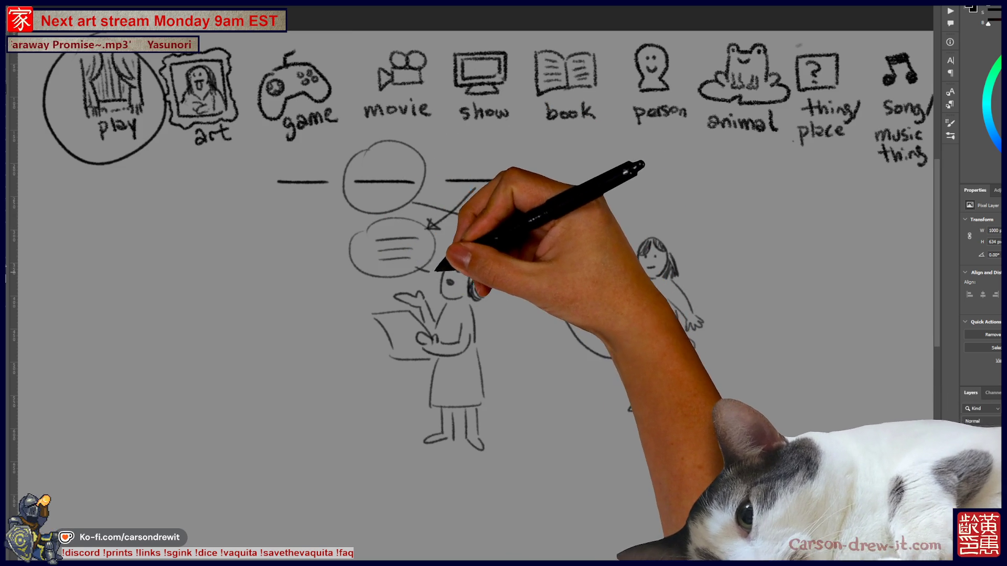
Step: Add chest marks to the right figure, then hide the finished clue sketch layer
drag(504, 283, 515, 272)
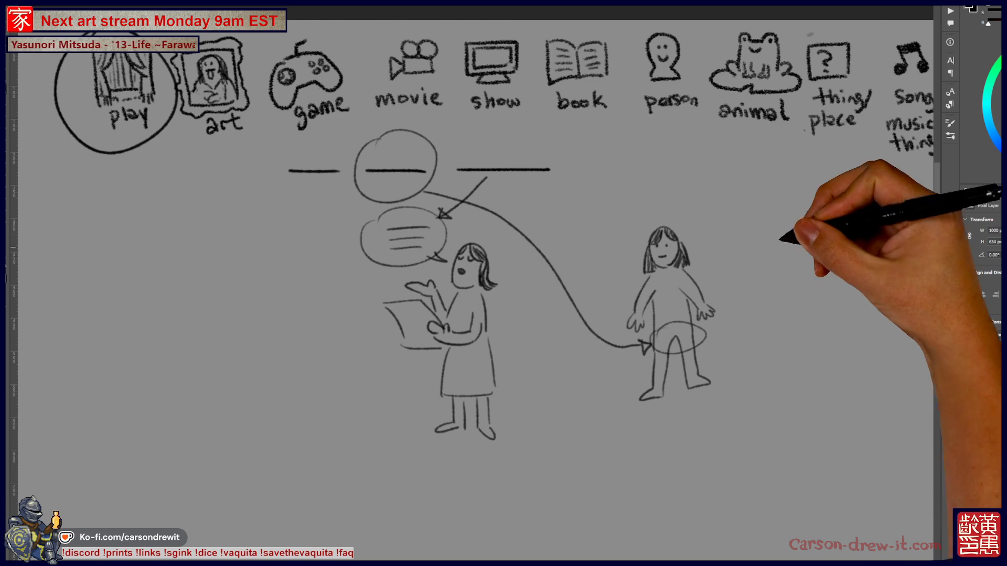
drag(653, 297, 661, 301)
drag(667, 297, 674, 302)
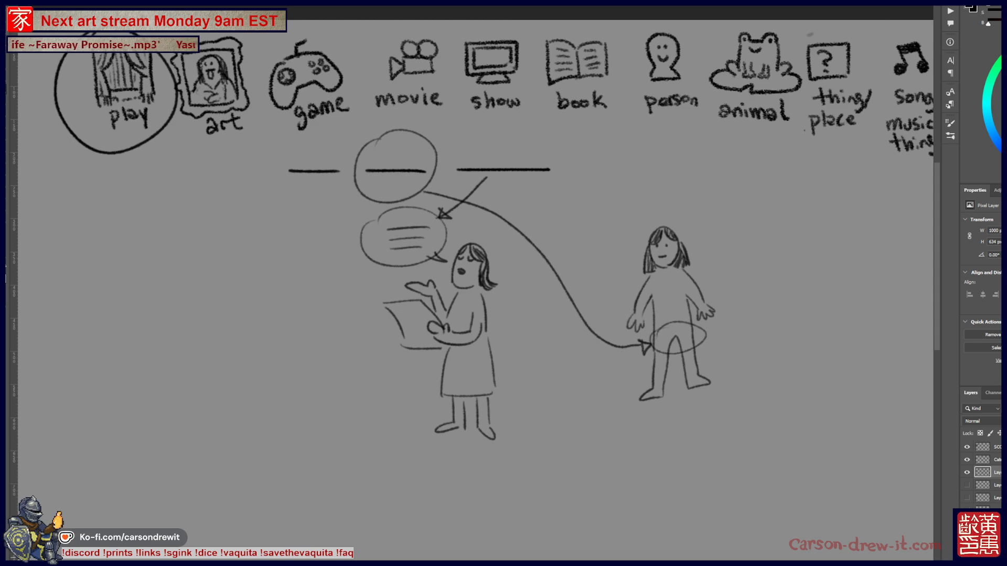
click(967, 473)
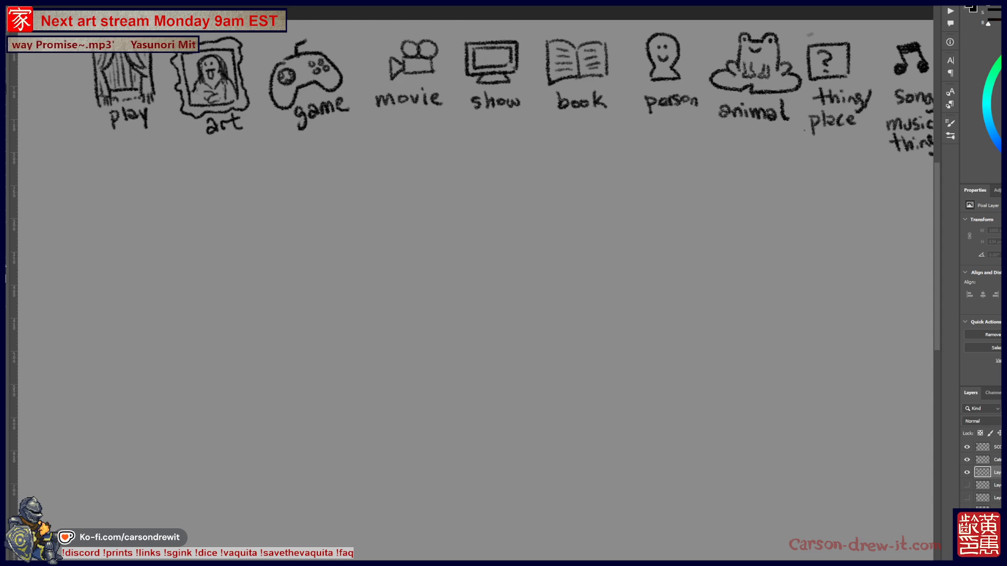
click(967, 472)
click(967, 485)
click(967, 485)
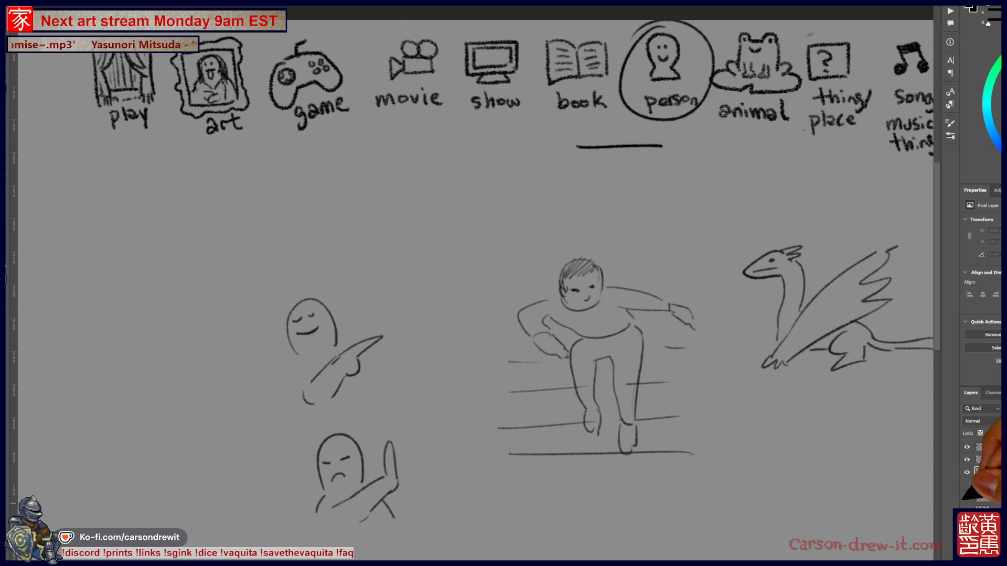
click(967, 497)
click(967, 498)
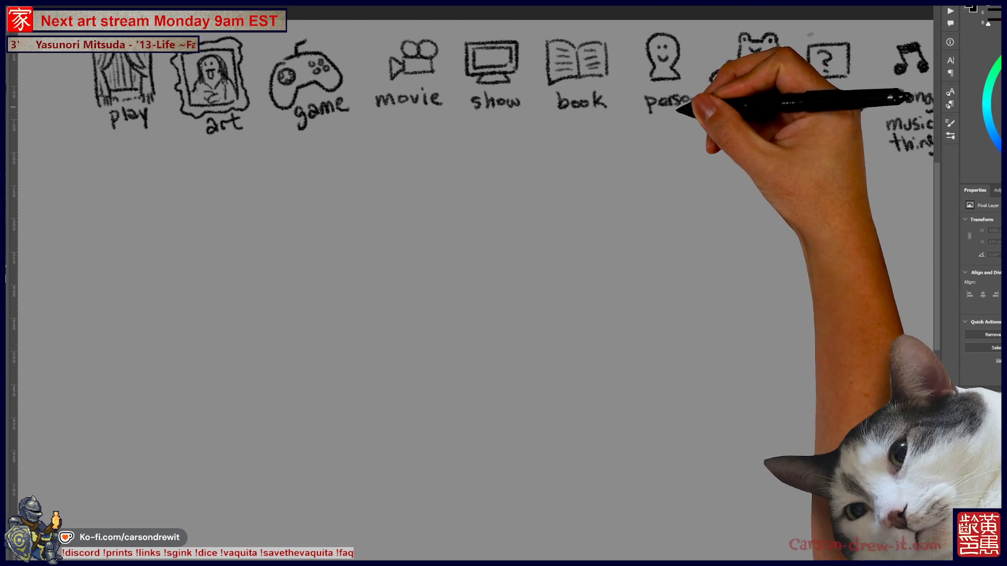
Step: Circle the song/music thing and person category icons
drag(504, 283, 318, 381)
drag(704, 130, 700, 126)
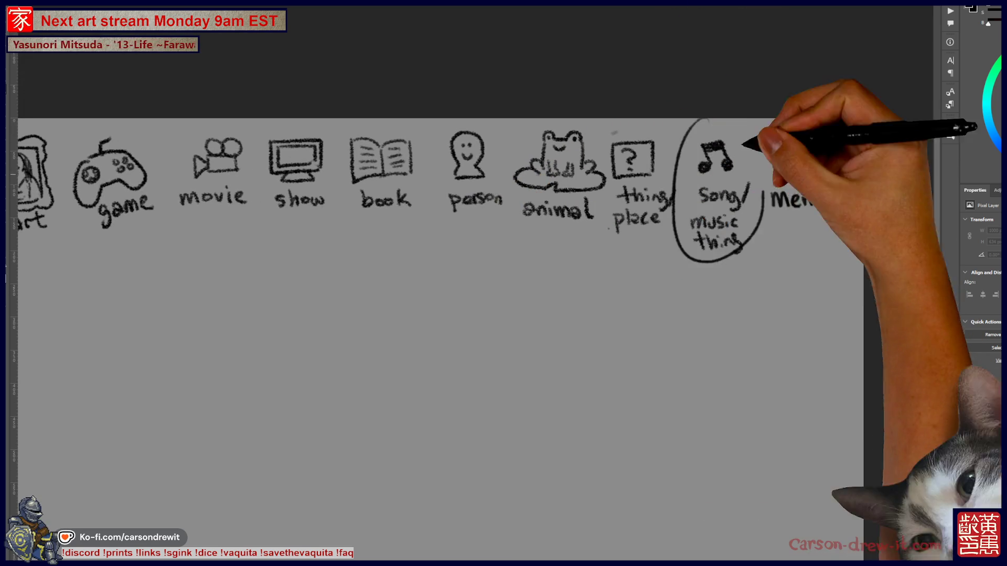
mouse_move(473, 125)
mouse_down()
mouse_move(487, 219)
mouse_move(479, 282)
mouse_move(562, 231)
mouse_move(685, 218)
mouse_up()
scroll(675, 252, down, 2)
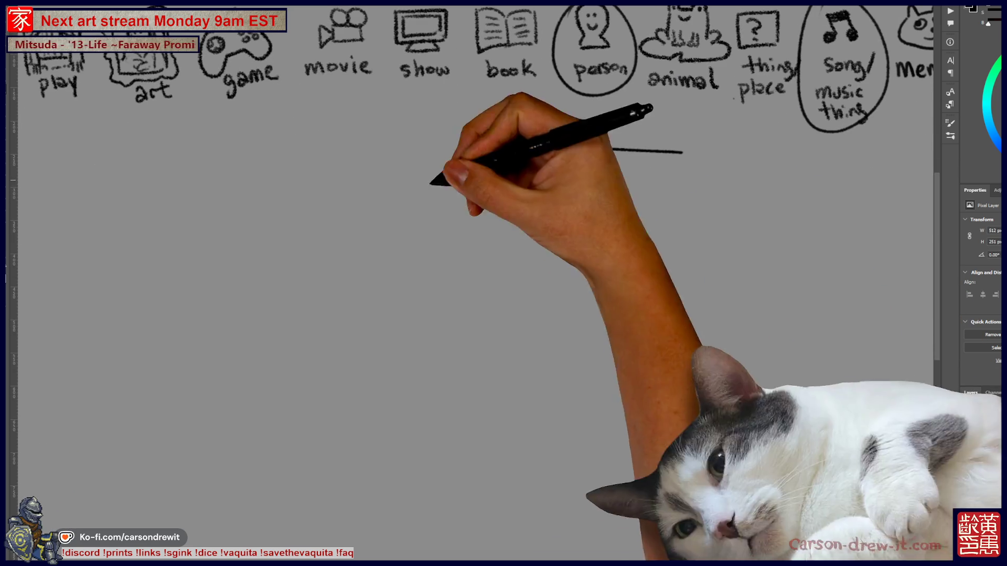
Step: Draw a blank answer line and begin a small seal's head and eye beneath it
drag(675, 252, 671, 252)
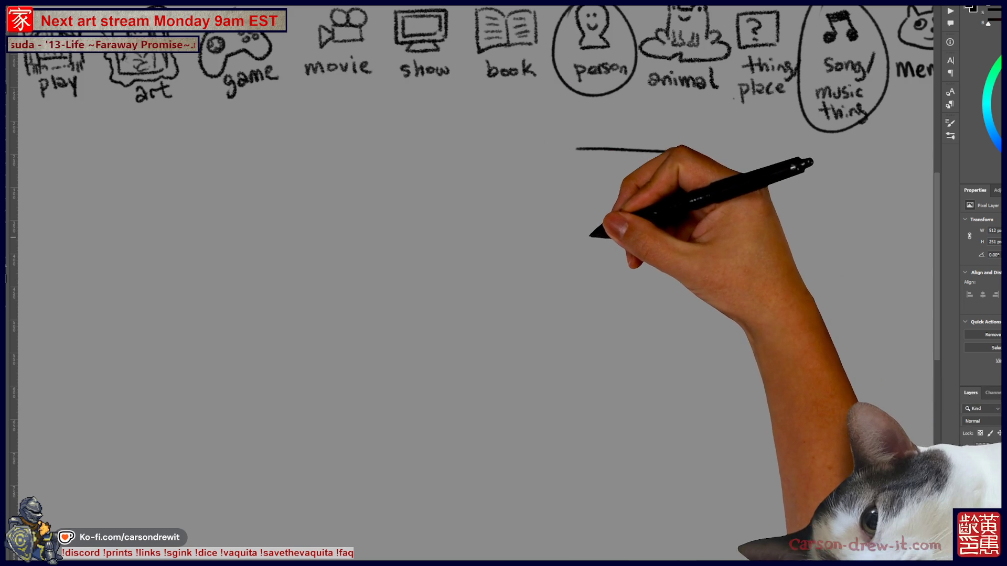
mouse_move(602, 256)
mouse_down()
mouse_move(612, 260)
mouse_move(590, 252)
mouse_up()
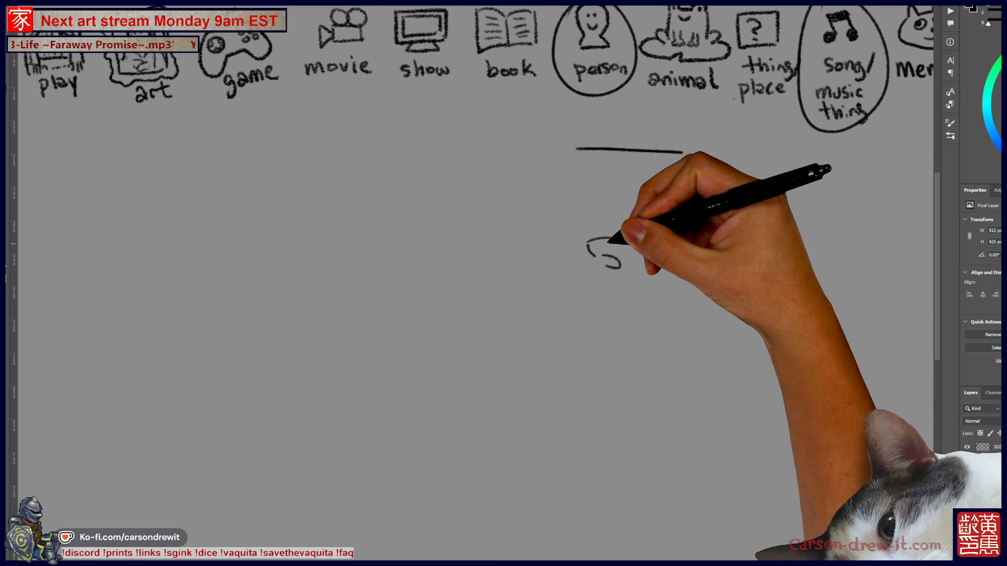
mouse_move(617, 239)
mouse_down()
mouse_move(644, 241)
mouse_move(641, 302)
mouse_move(581, 295)
mouse_up()
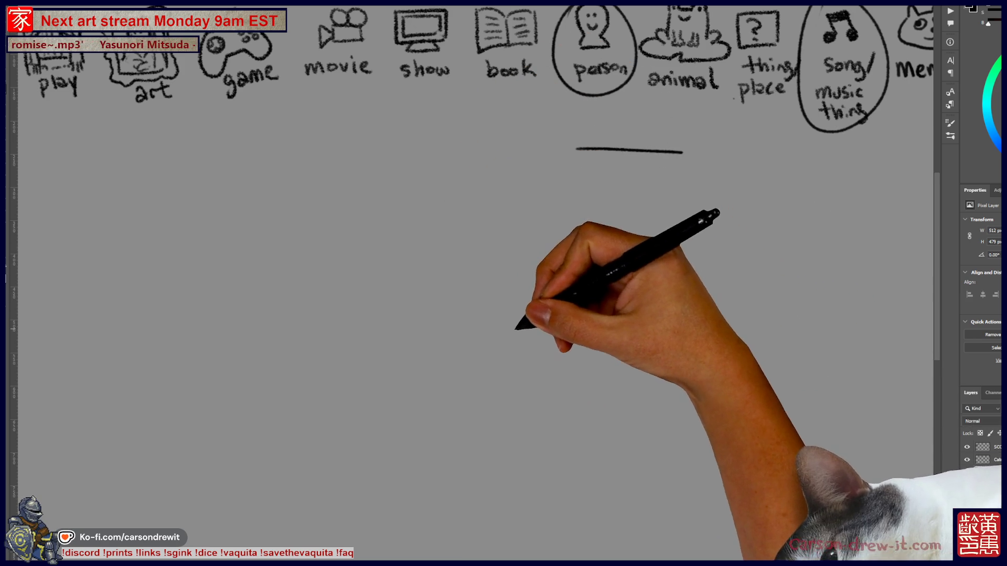
scroll(472, 283, left, 3)
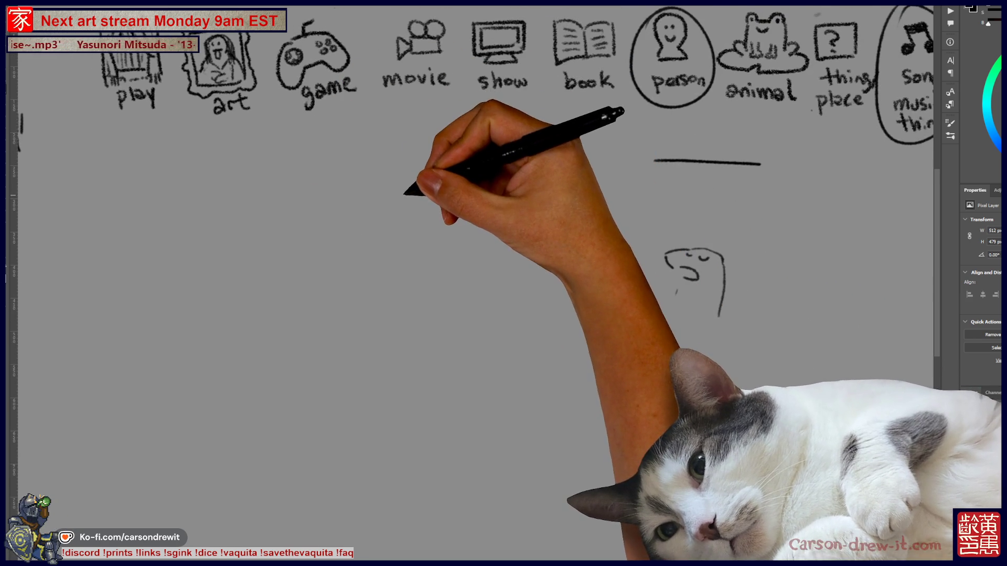
Step: Sketch the superhero's masked head, arms and body while adding the seal's open mouth
drag(400, 173, 429, 189)
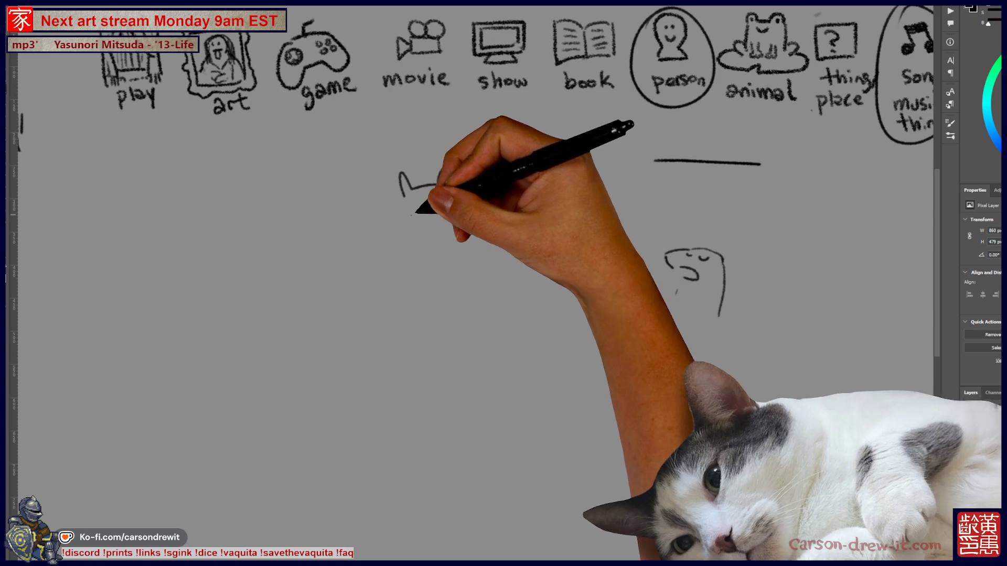
mouse_move(402, 196)
mouse_down()
mouse_move(438, 211)
mouse_move(449, 191)
mouse_up()
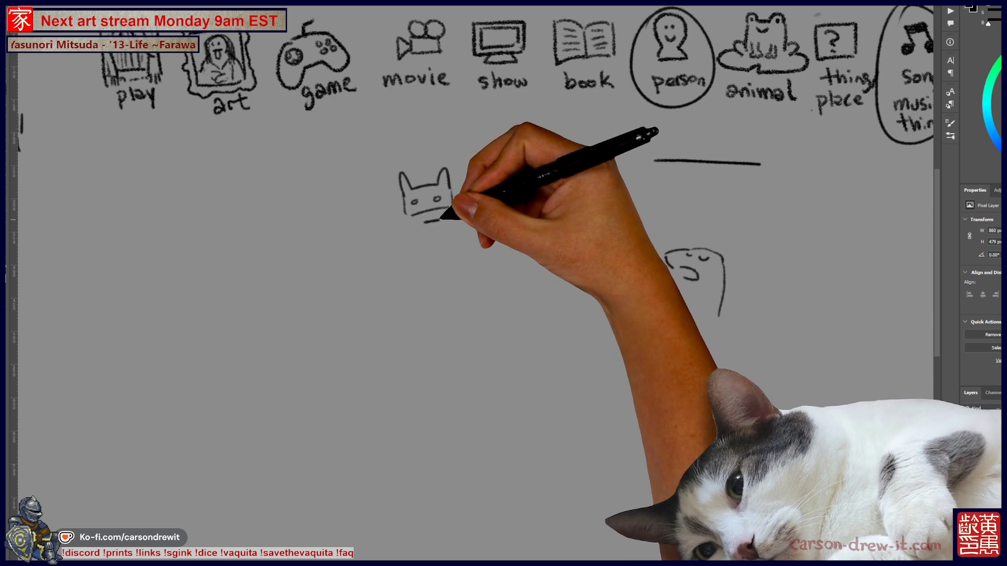
mouse_move(449, 231)
mouse_down()
mouse_move(402, 230)
mouse_move(358, 264)
mouse_move(368, 271)
mouse_move(360, 265)
mouse_up()
drag(461, 231, 496, 266)
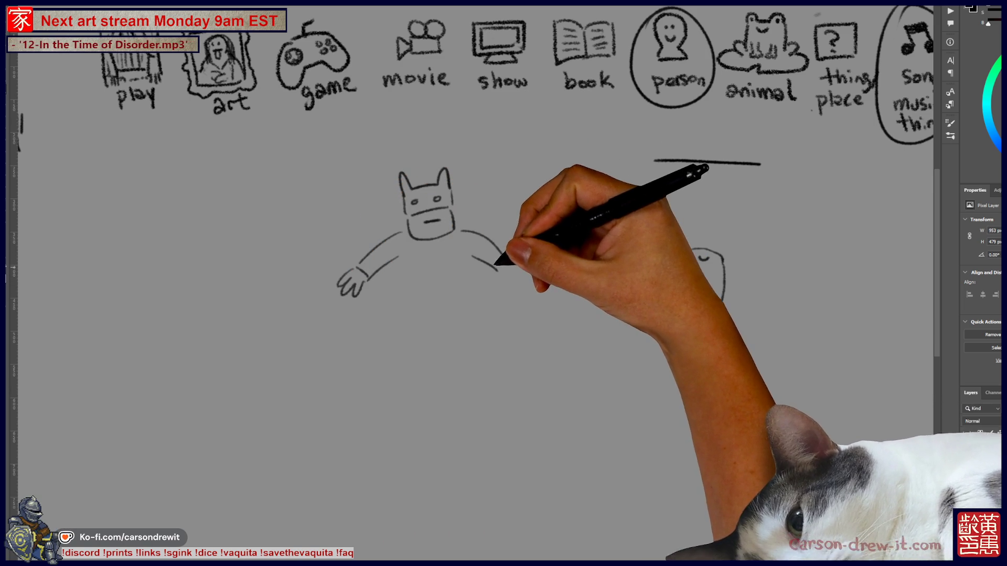
drag(692, 266, 686, 277)
drag(720, 297, 720, 315)
drag(399, 260, 395, 291)
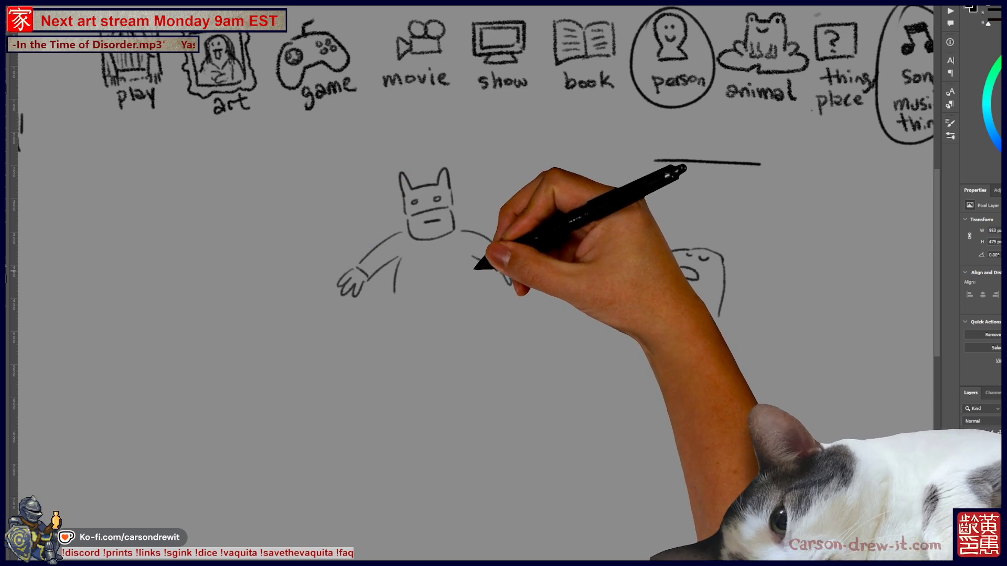
drag(465, 278, 459, 290)
mouse_move(401, 269)
mouse_down()
mouse_move(452, 271)
mouse_move(434, 269)
mouse_move(442, 254)
mouse_up()
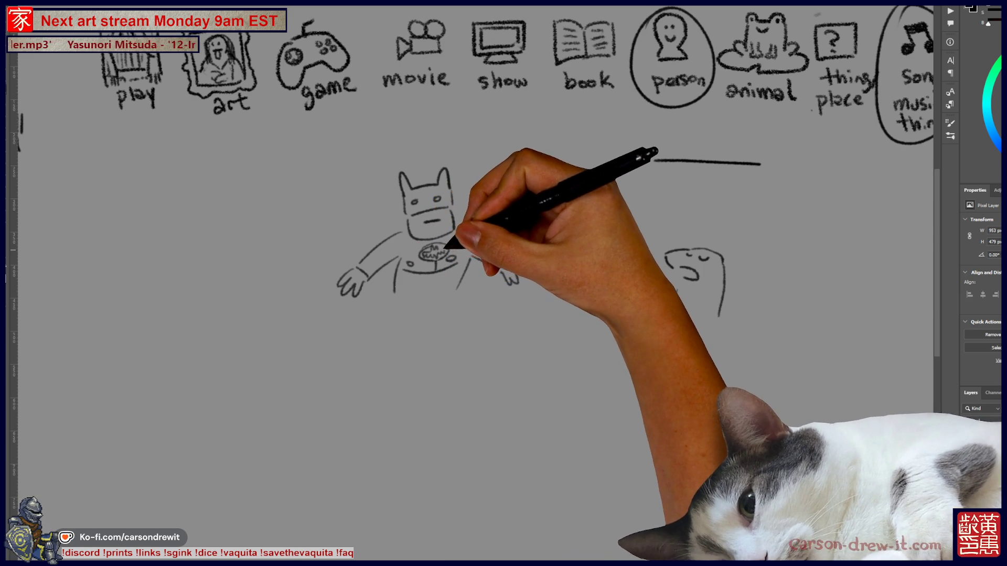
Step: Finish the superhero's torso, emblem, belt and legs, and give the seal a whale-like tail
drag(402, 297, 447, 293)
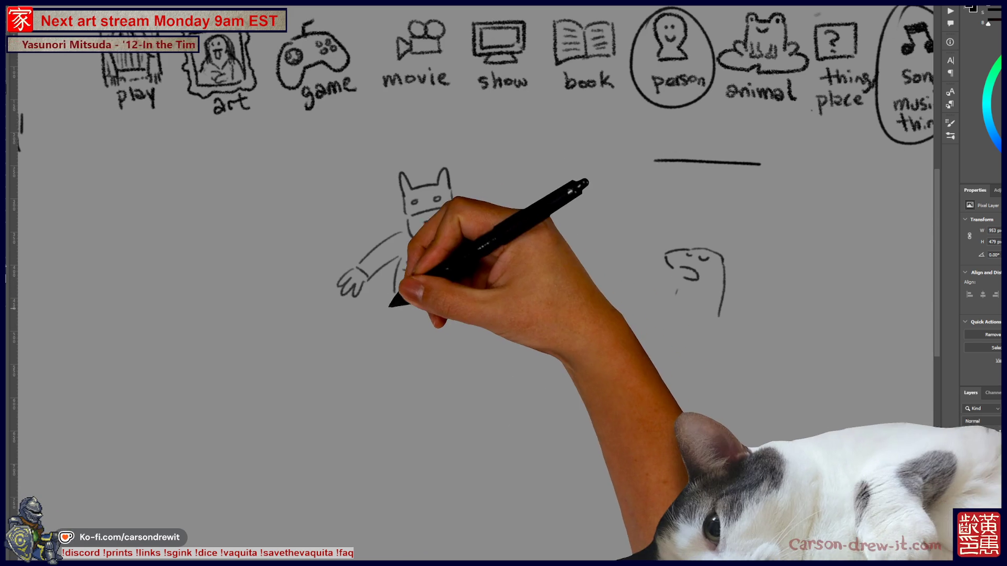
drag(400, 288, 449, 292)
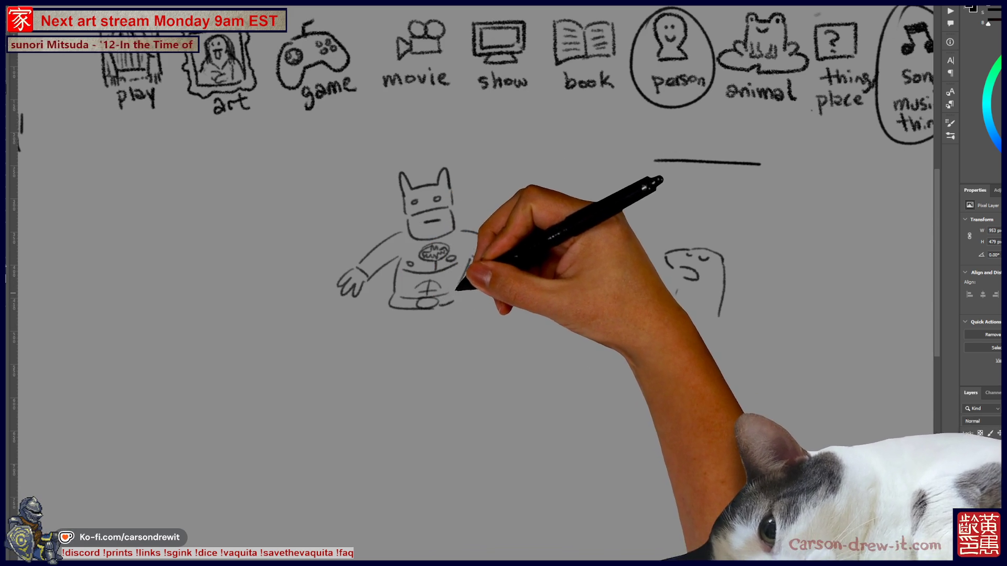
drag(391, 311, 362, 354)
mouse_move(424, 318)
mouse_down()
mouse_move(378, 361)
mouse_move(455, 345)
mouse_up()
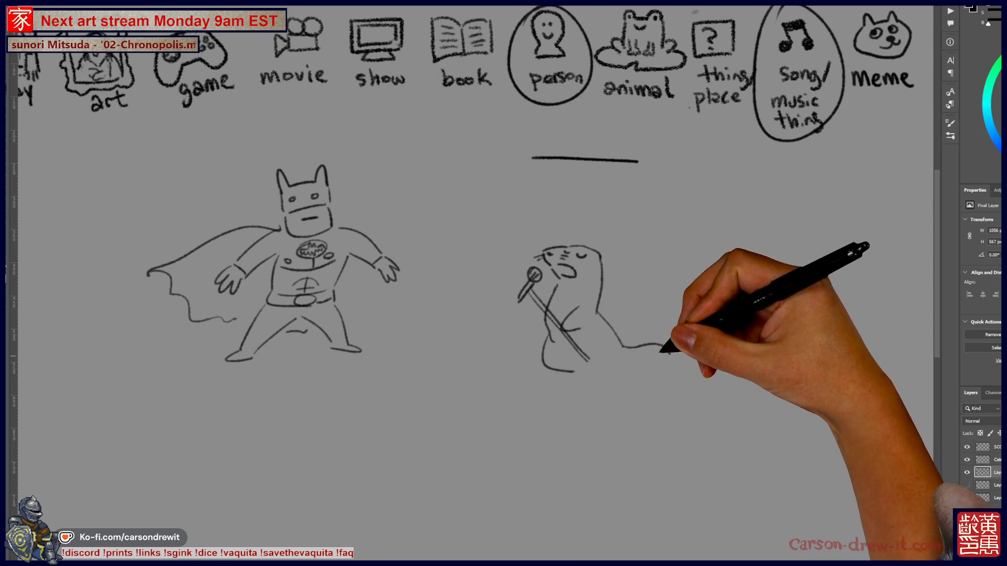
mouse_move(657, 351)
mouse_down()
mouse_move(610, 376)
mouse_move(606, 358)
mouse_move(587, 412)
mouse_up()
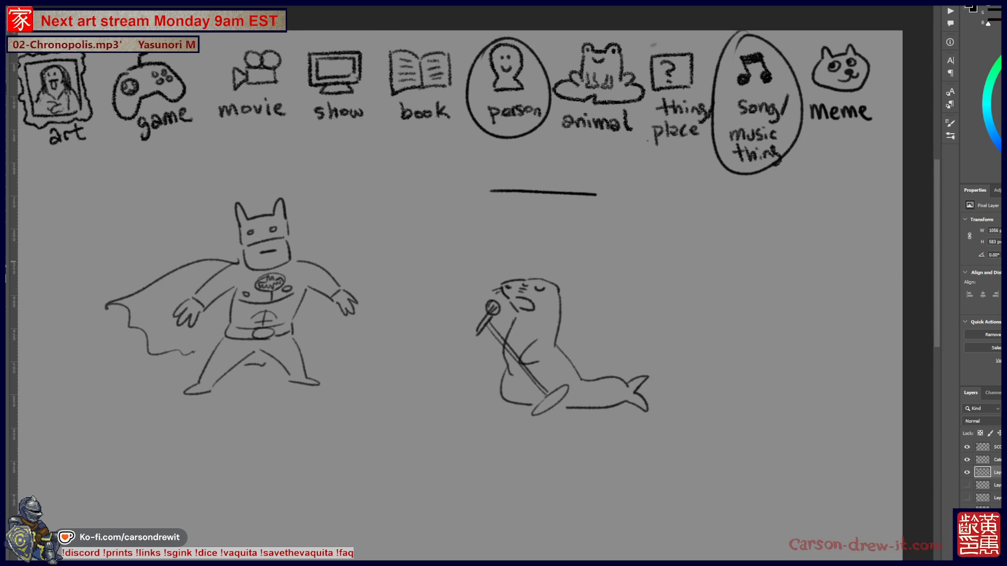
Step: Redo the seal's microphone stroke and pan left to reveal the tally score list
drag(549, 415, 574, 429)
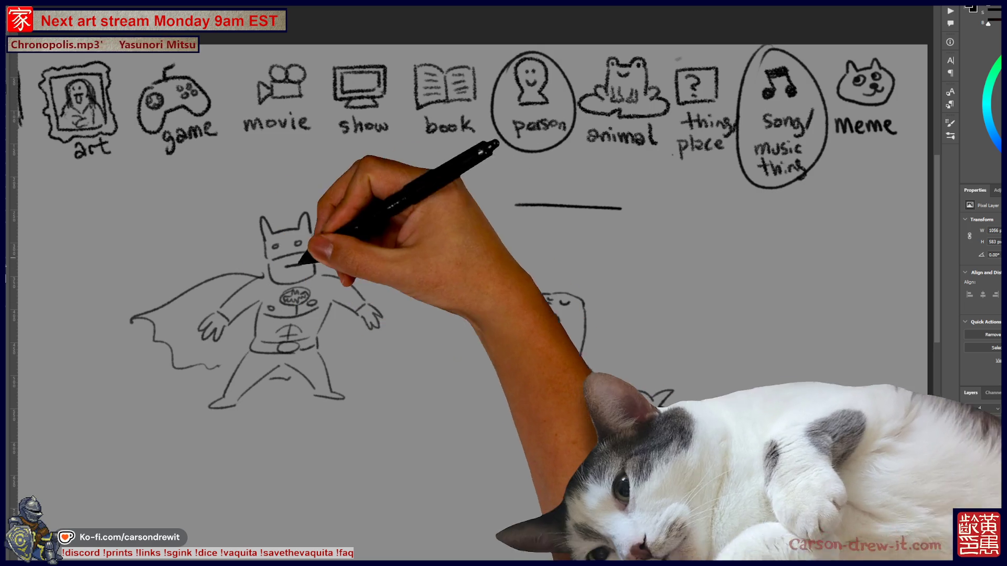
key(ctrl+shift+z)
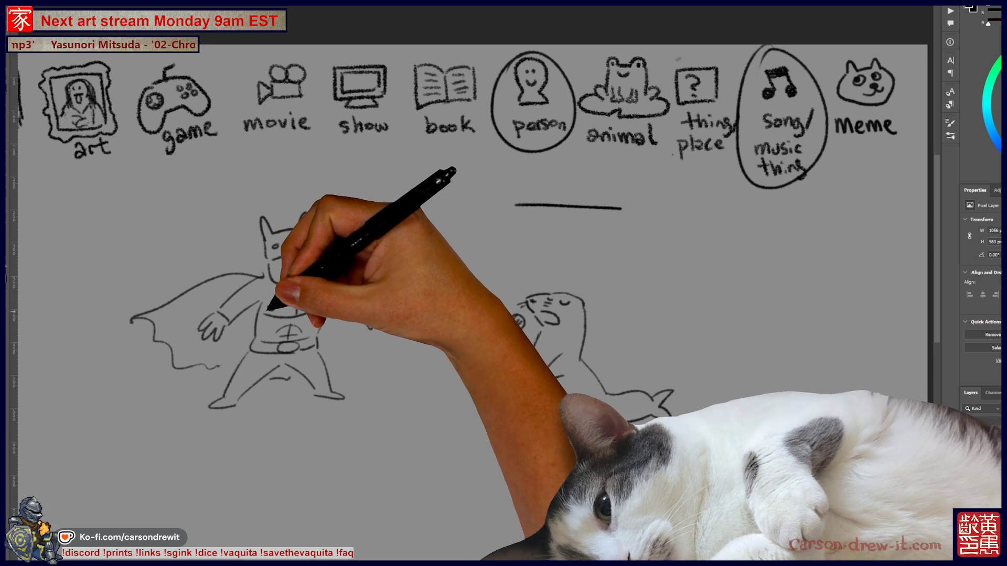
mouse_move(358, 322)
mouse_down()
mouse_move(626, 344)
mouse_move(695, 289)
mouse_up()
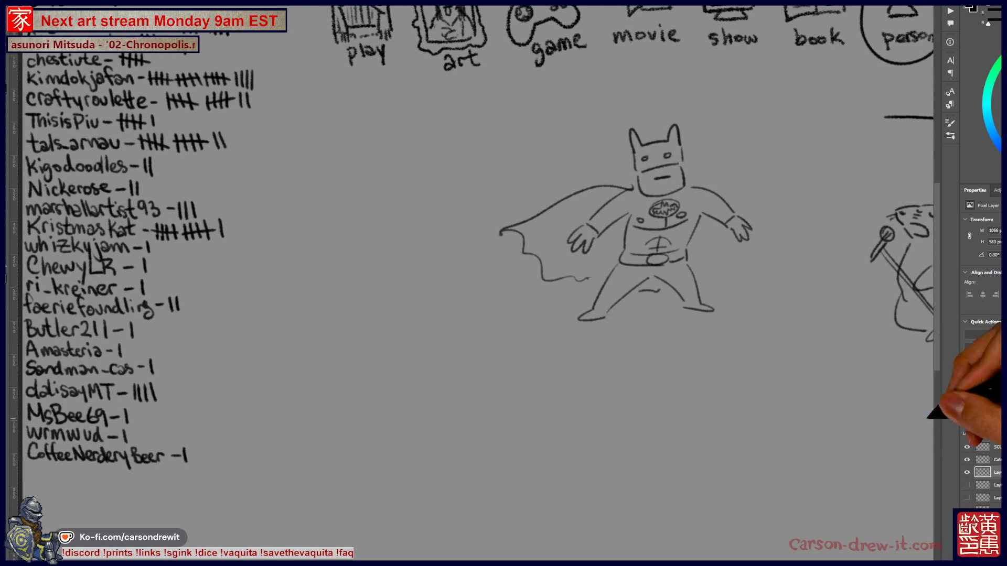
Step: Hide the superhero and seal clue layer and pan to show the full tally list
key(ctrl+comma)
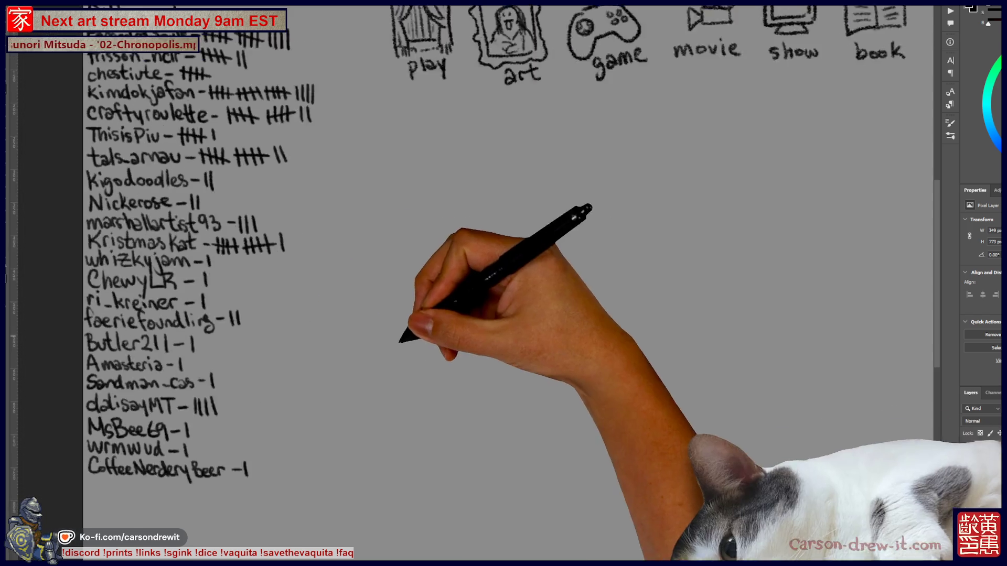
drag(303, 316, 429, 354)
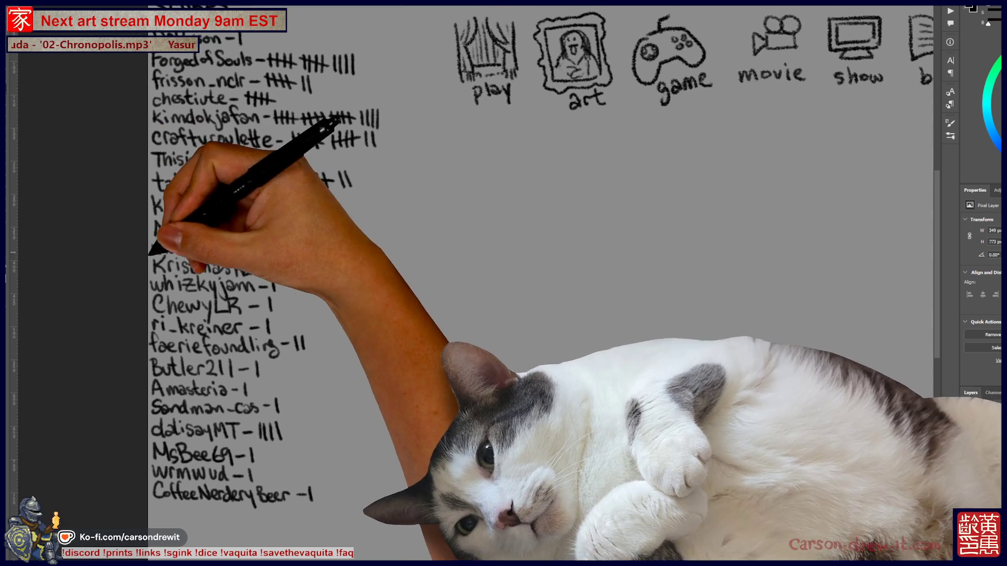
scroll(503, 283, up, 1)
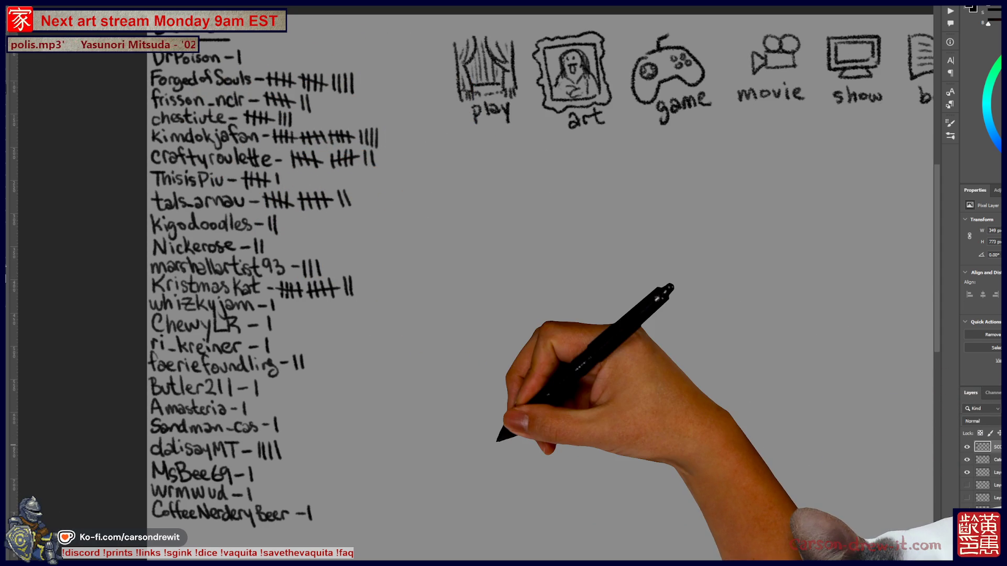
Step: Recentre the board so the book category icon comes into view
drag(552, 316, 523, 331)
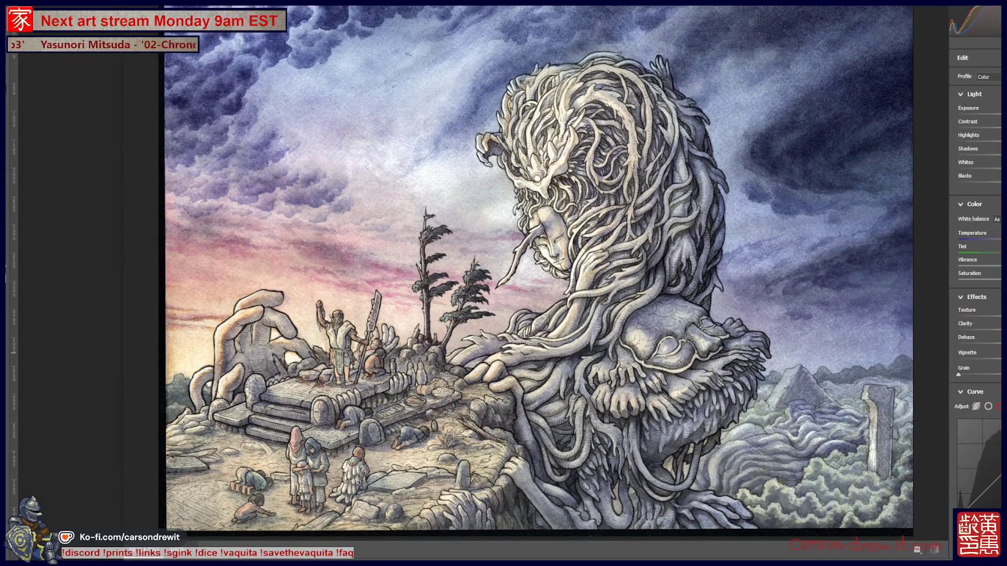
scroll(975, 284, down, 5)
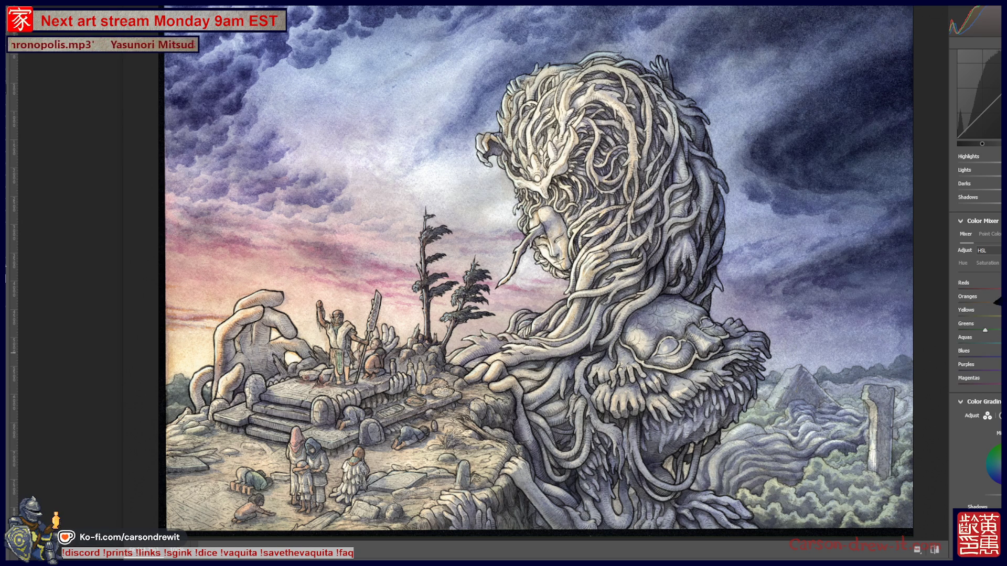
Step: Deepen and saturate the blue sky, then brighten and rebalance the painting's overall tones
drag(1001, 351, 993, 352)
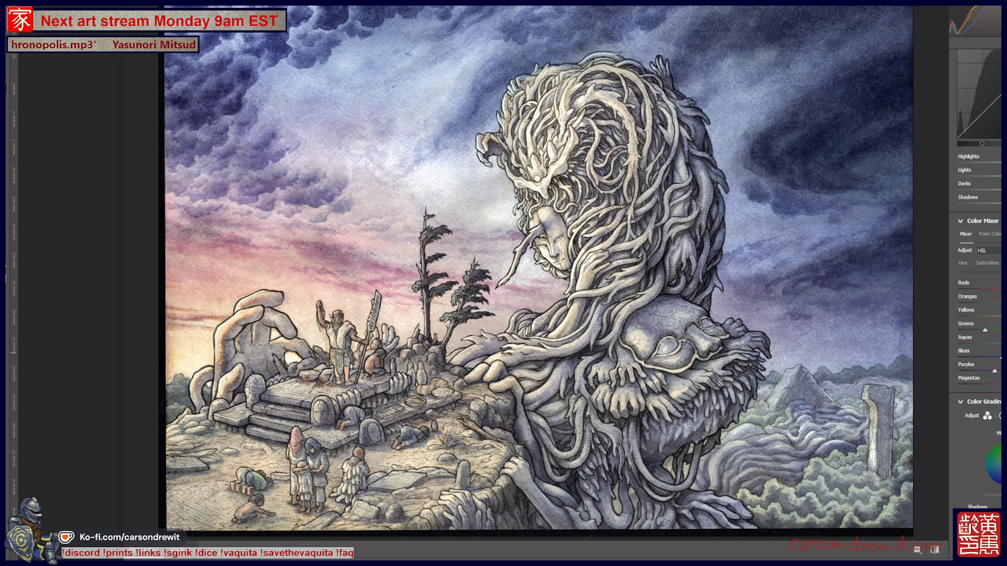
scroll(983, 236, up, 3)
scroll(984, 197, up, 3)
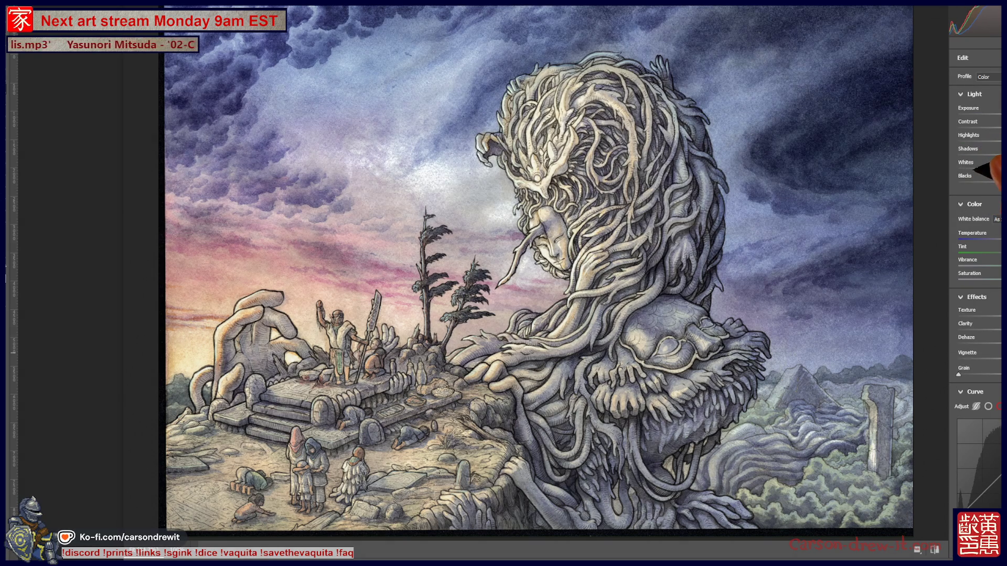
drag(975, 170, 996, 158)
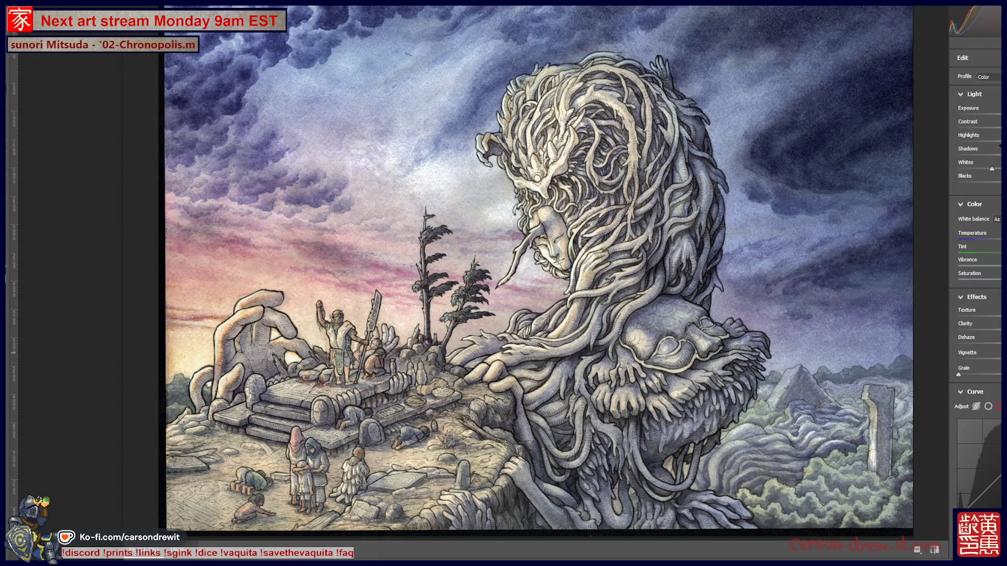
drag(996, 145, 990, 143)
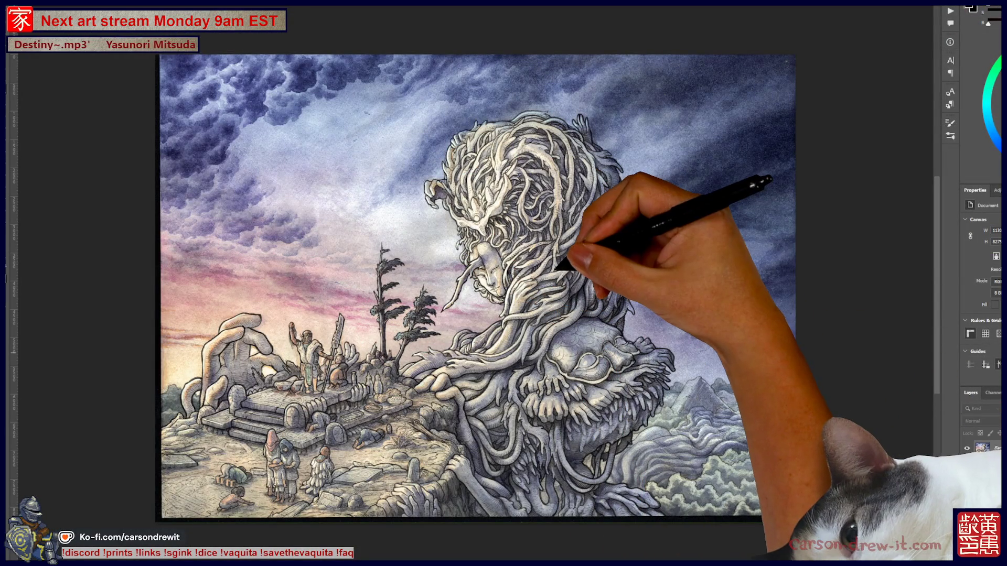
scroll(440, 228, up, 2)
scroll(504, 283, up, 1)
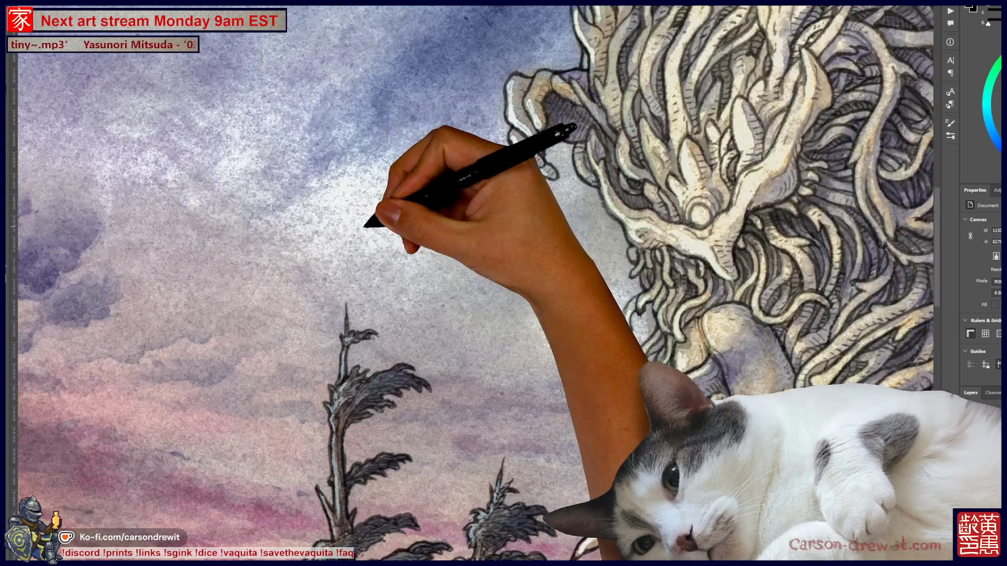
scroll(504, 284, up, 1)
scroll(504, 284, up, 1)
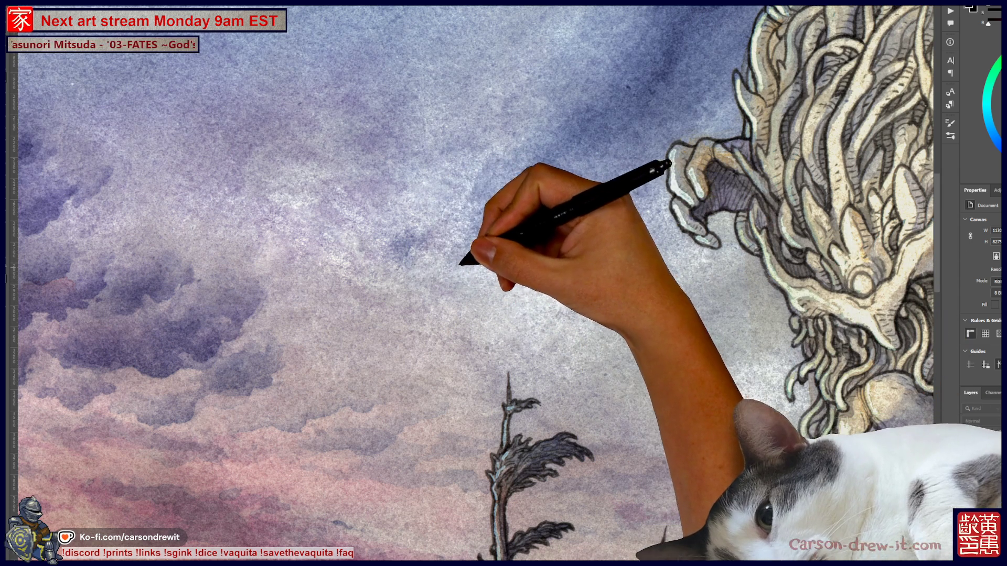
drag(535, 340, 622, 419)
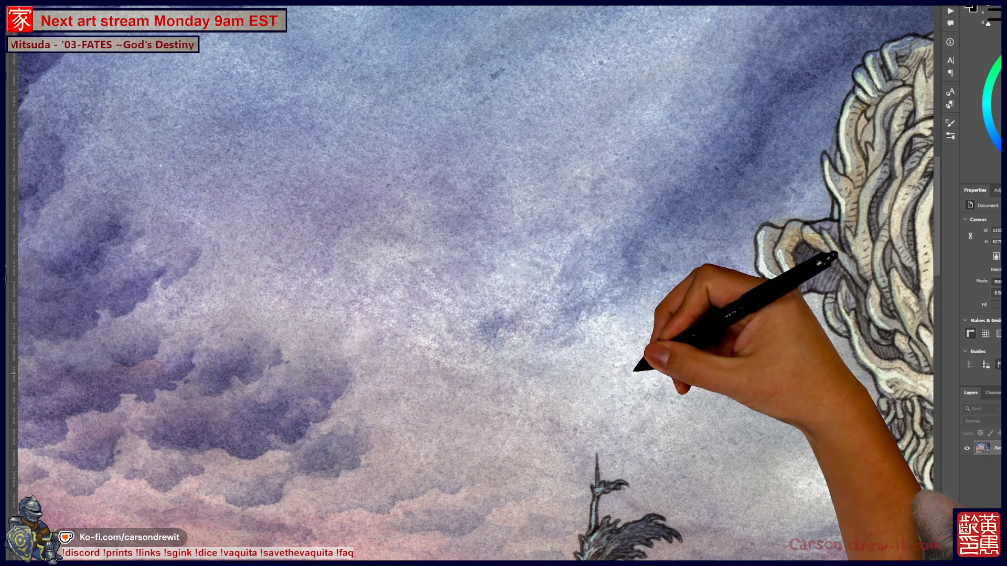
key(ctrl+minus)
key(ctrl+minus)
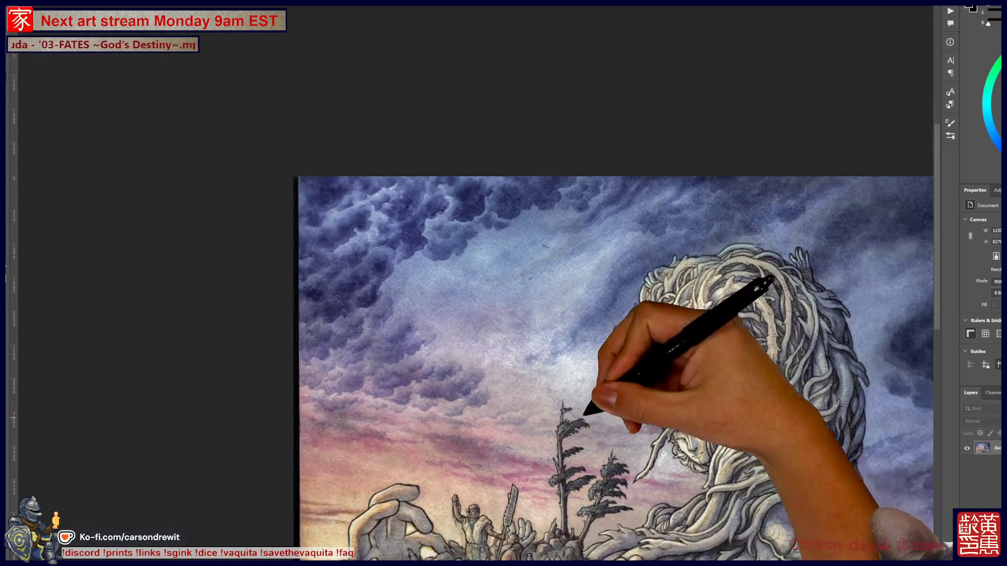
key(ctrl+plus)
key(ctrl+plus)
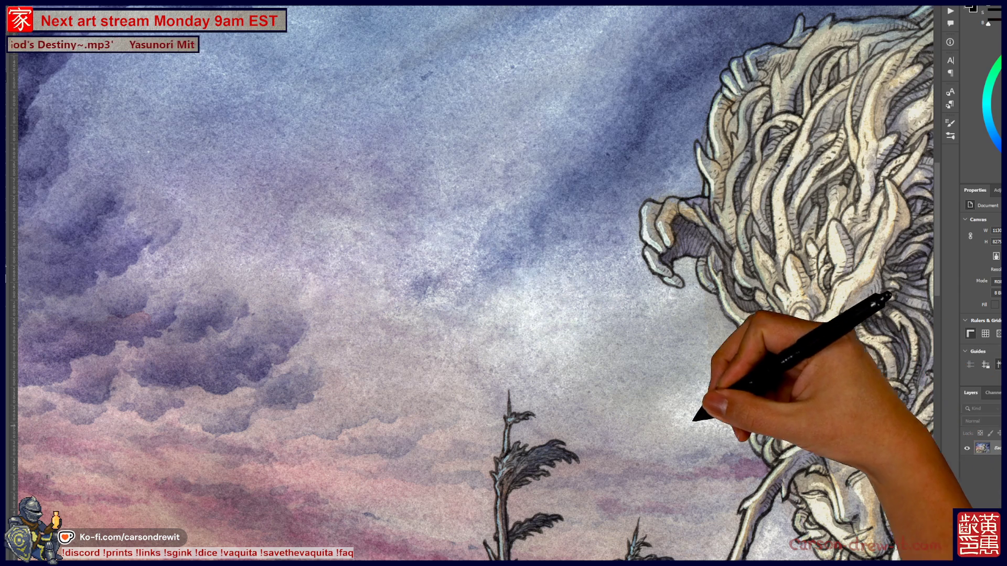
scroll(472, 283, down, 3)
scroll(472, 283, up, 3)
scroll(677, 417, up, 2)
scroll(606, 377, up, 2)
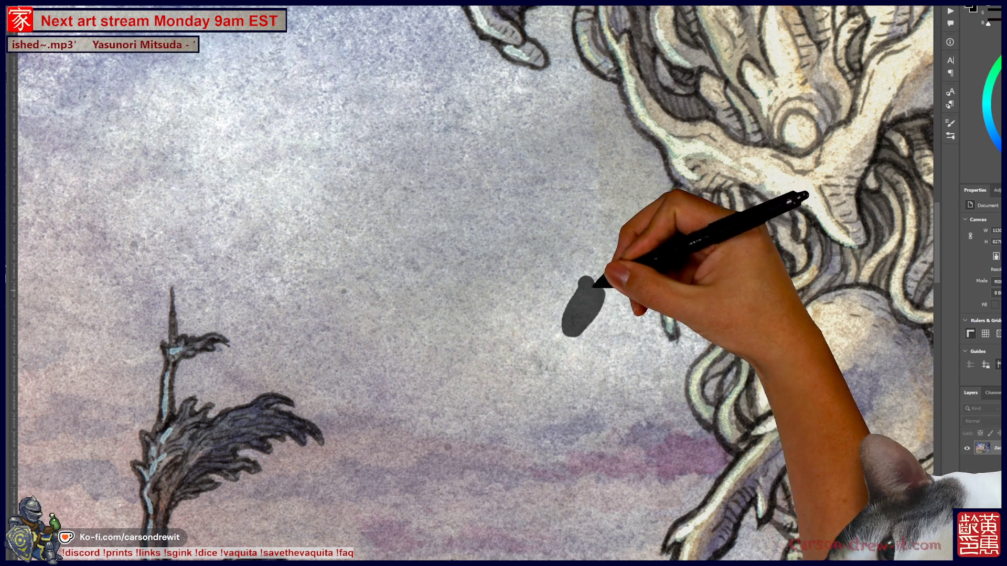
Step: Brush a pale stroke to lighten the sky patch beside the creature's head
drag(580, 315, 591, 287)
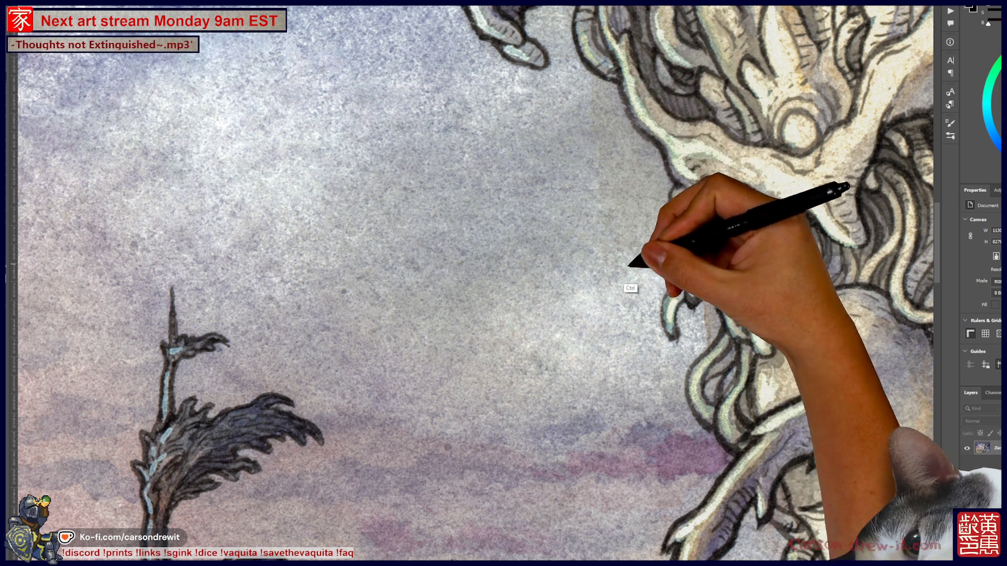
Step: Dab a dark grey touch onto the sky, then bring up Hue/Saturation with Ctrl+U
drag(630, 260, 813, 268)
drag(504, 283, 478, 243)
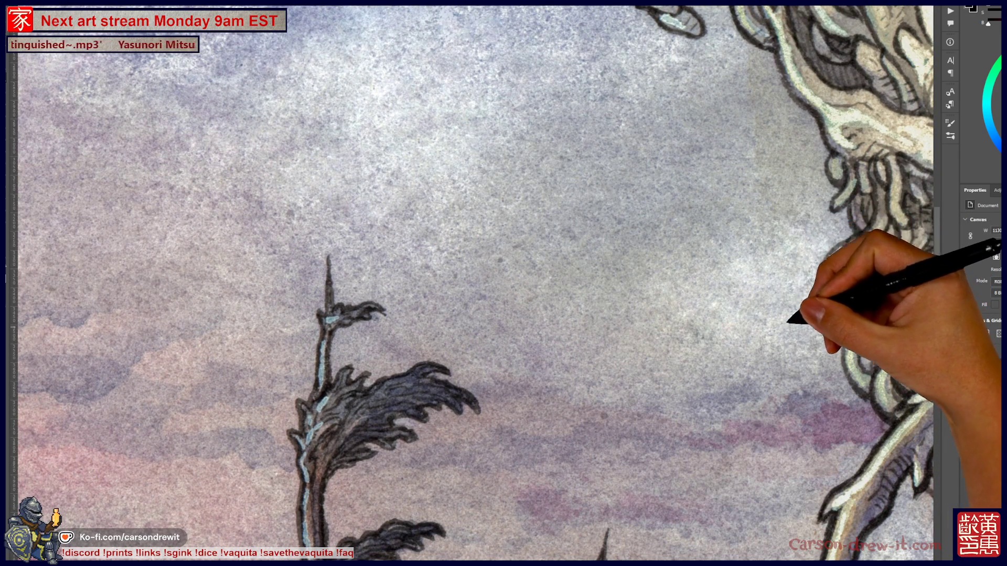
click(791, 283)
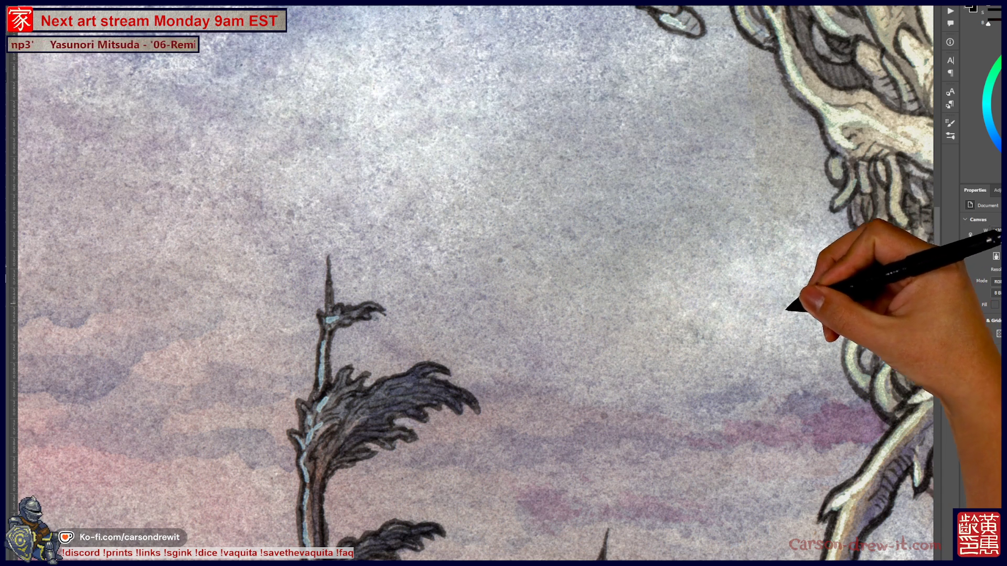
scroll(472, 283, up, 2)
scroll(504, 283, up, 2)
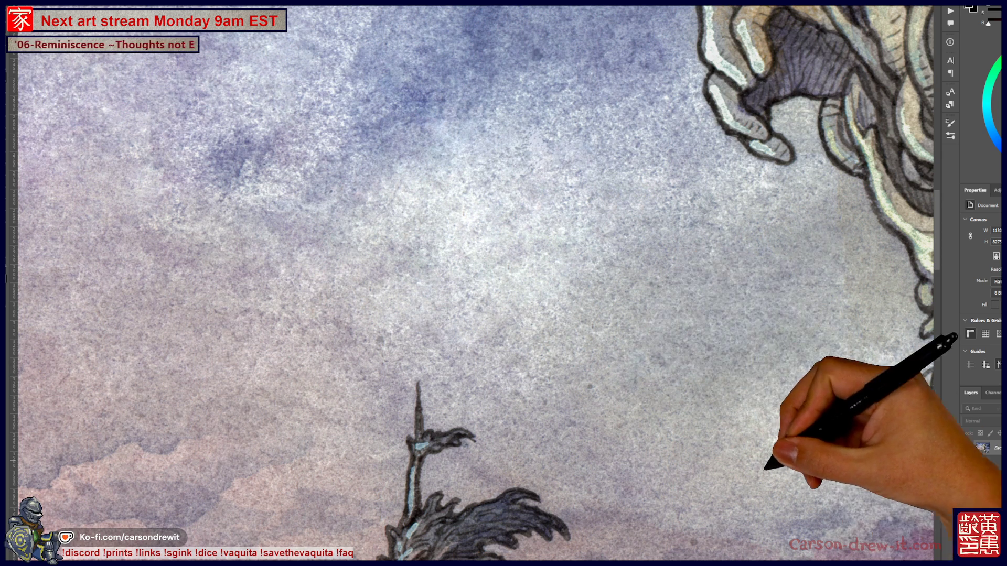
scroll(667, 325, down, 5)
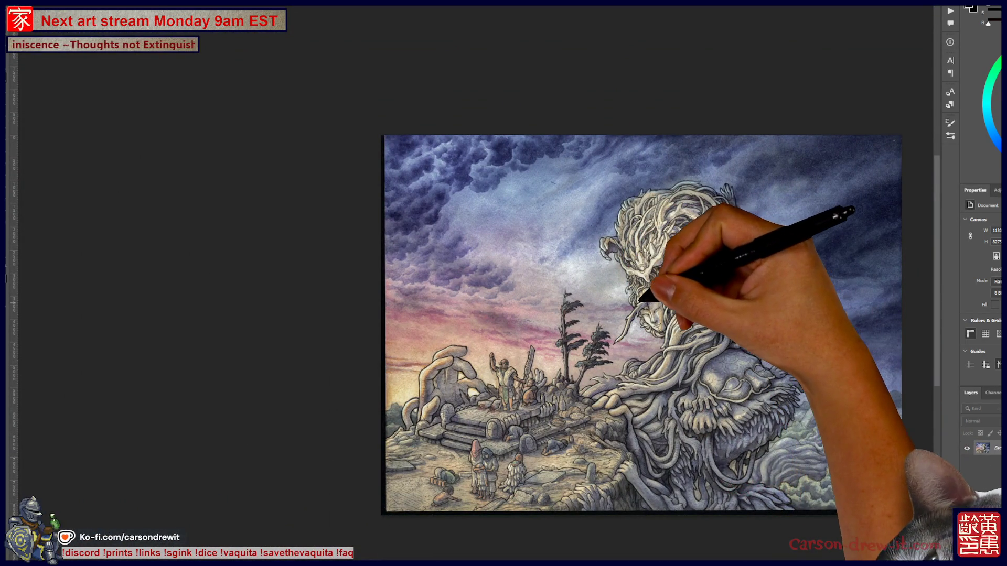
scroll(579, 267, up, 3)
scroll(585, 270, up, 2)
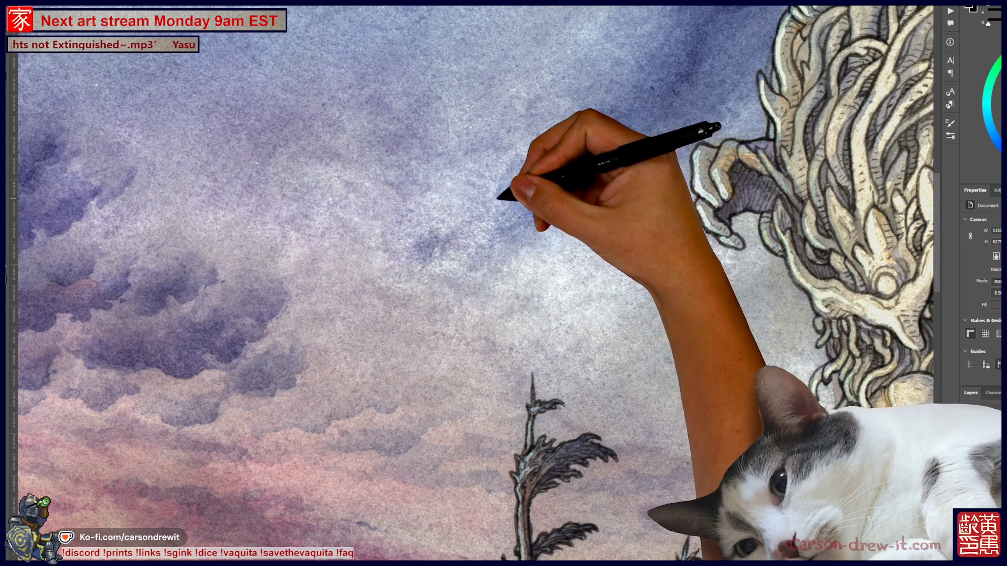
mouse_move(472, 284)
mouse_down()
mouse_move(487, 292)
mouse_move(441, 322)
mouse_up()
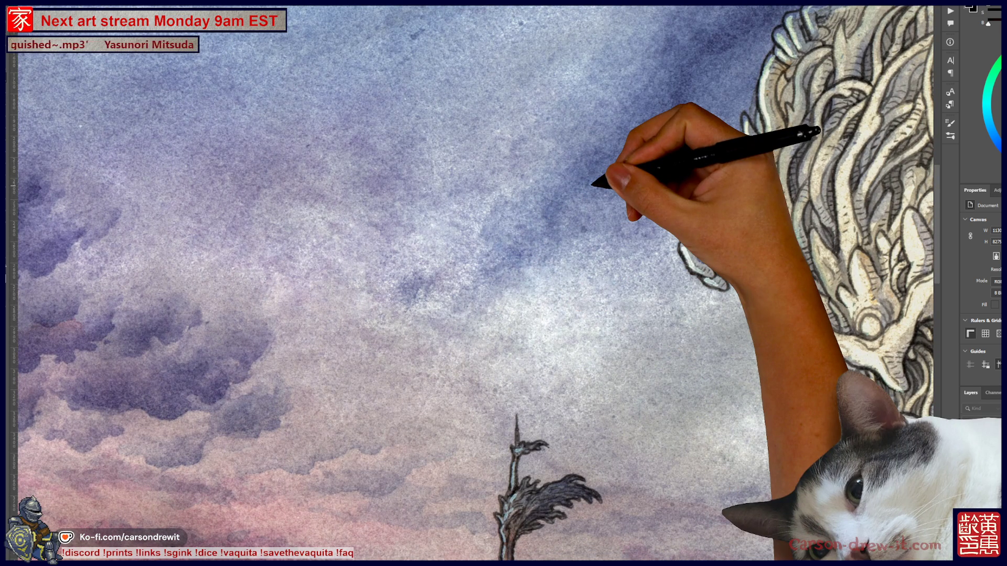
key(ctrl+u)
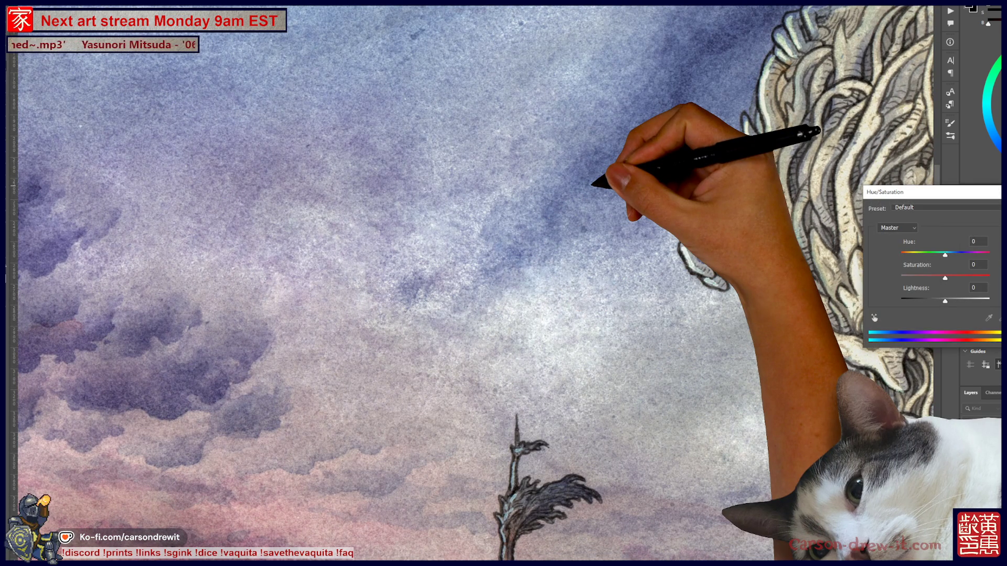
Step: Cancel the Hue/Saturation adjustment with Escape, leaving values unchanged
key(Escape)
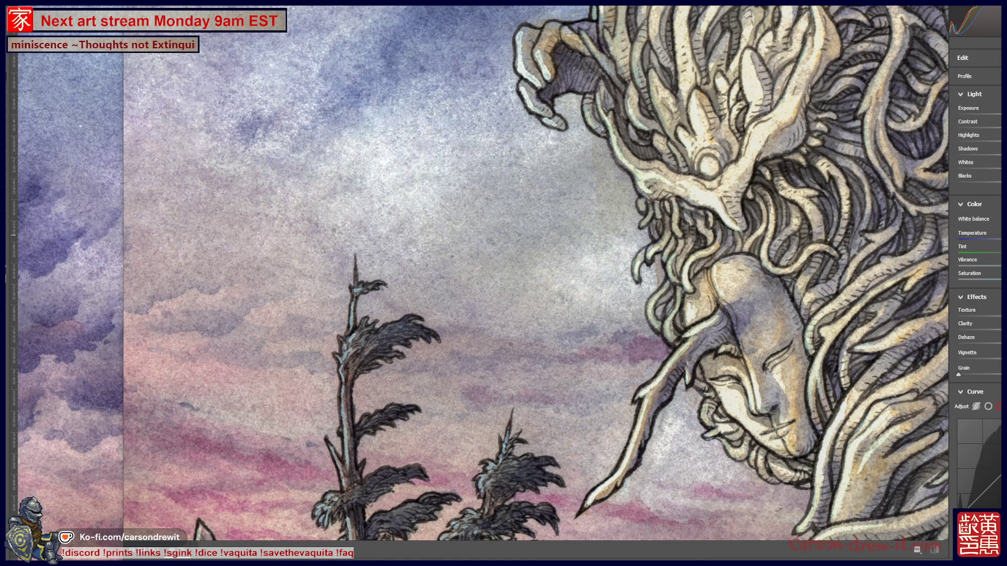
Step: Darken the painting with more contrast, adjust its whites and pull the tone curve down
mouse_move(983, 141)
mouse_down()
mouse_move(969, 136)
mouse_move(985, 138)
mouse_up()
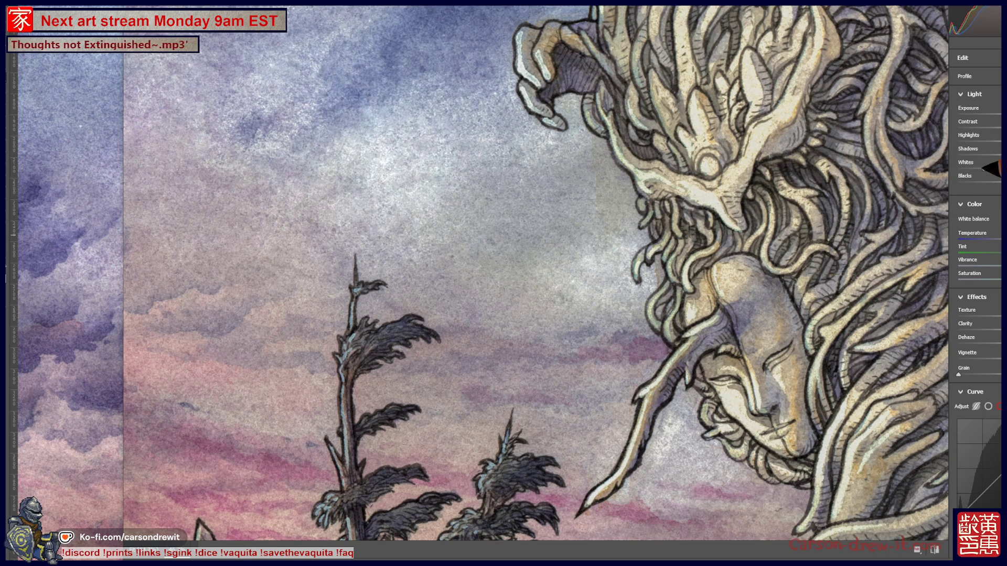
mouse_move(997, 169)
mouse_down()
mouse_move(978, 165)
mouse_move(990, 165)
mouse_up()
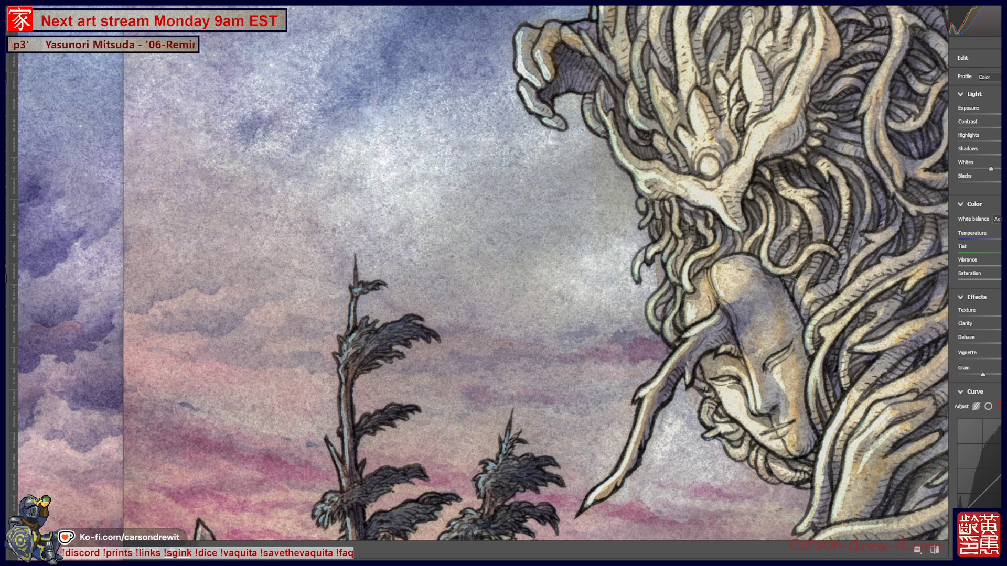
drag(993, 463, 992, 477)
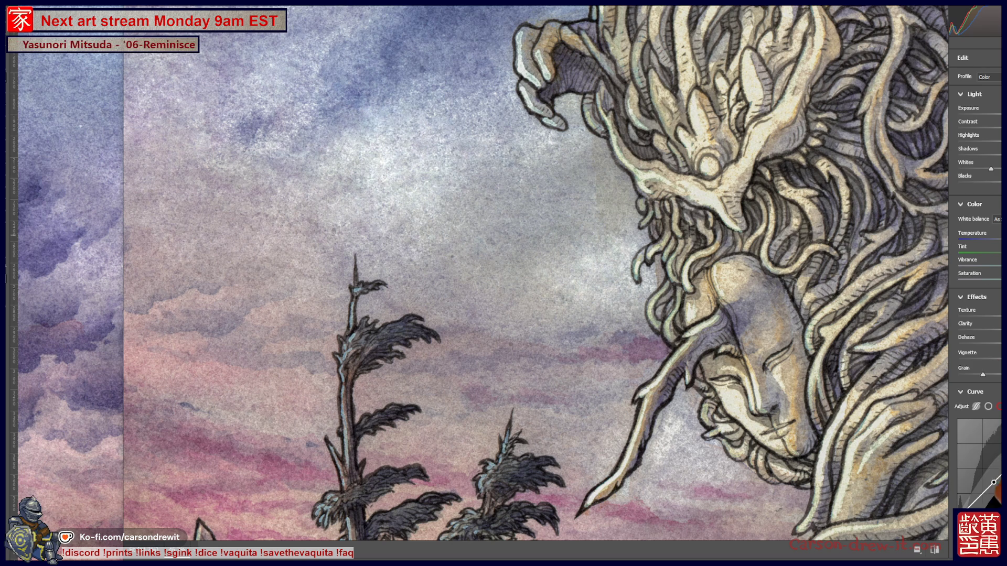